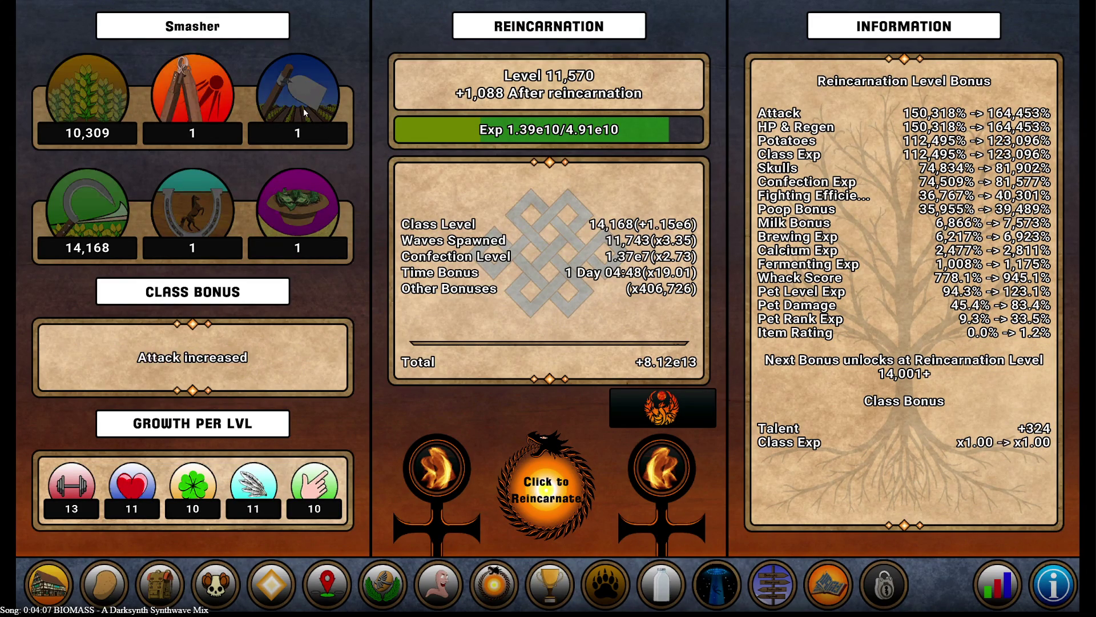
- Switch the character class to Harvester and recycle all items in the inventory
{"action": "left_click", "coordinate": [86, 97]}
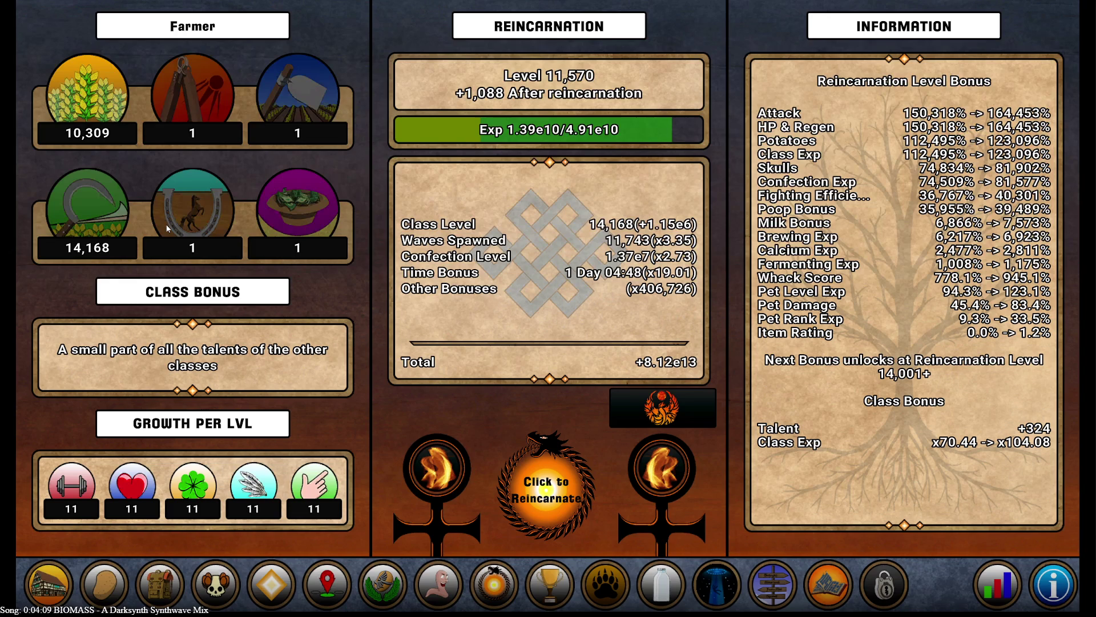
{"action": "left_click", "coordinate": [160, 585]}
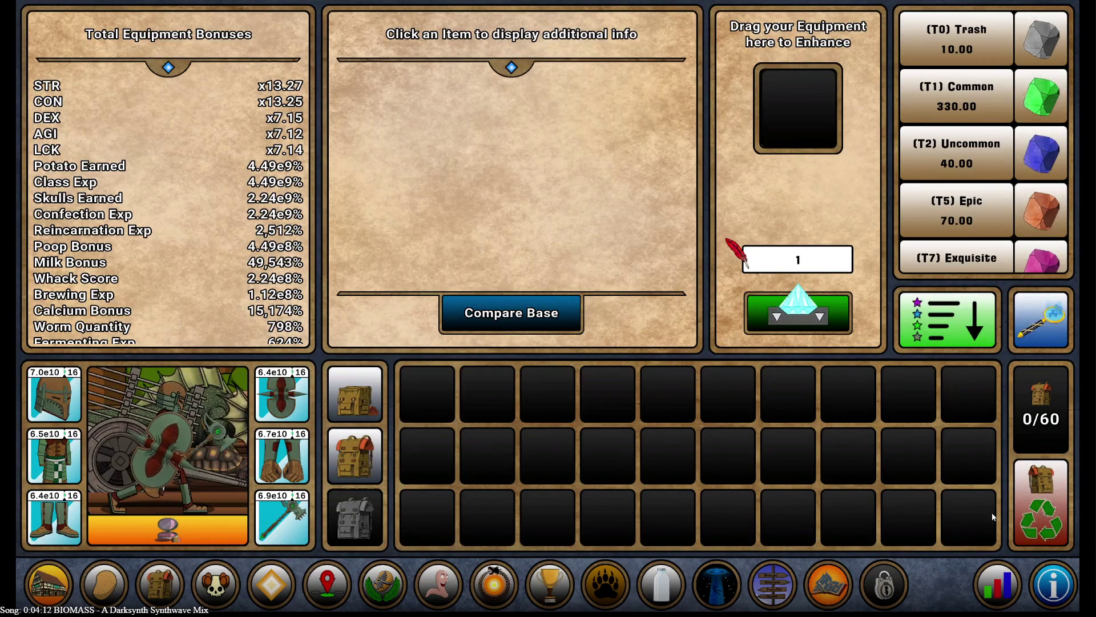
{"action": "left_click", "coordinate": [152, 593]}
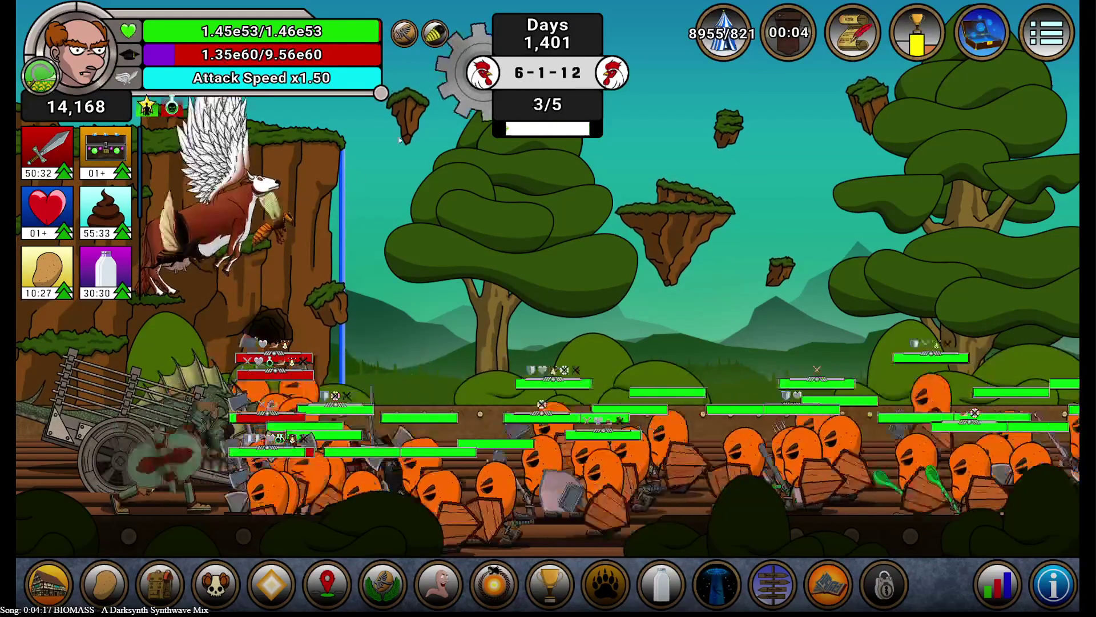
- Harvest and replant both ripe P7 plots, then go to the worm-breeding Confection screen
{"action": "key", "text": "f"}
{"action": "left_click", "coordinate": [663, 234]}
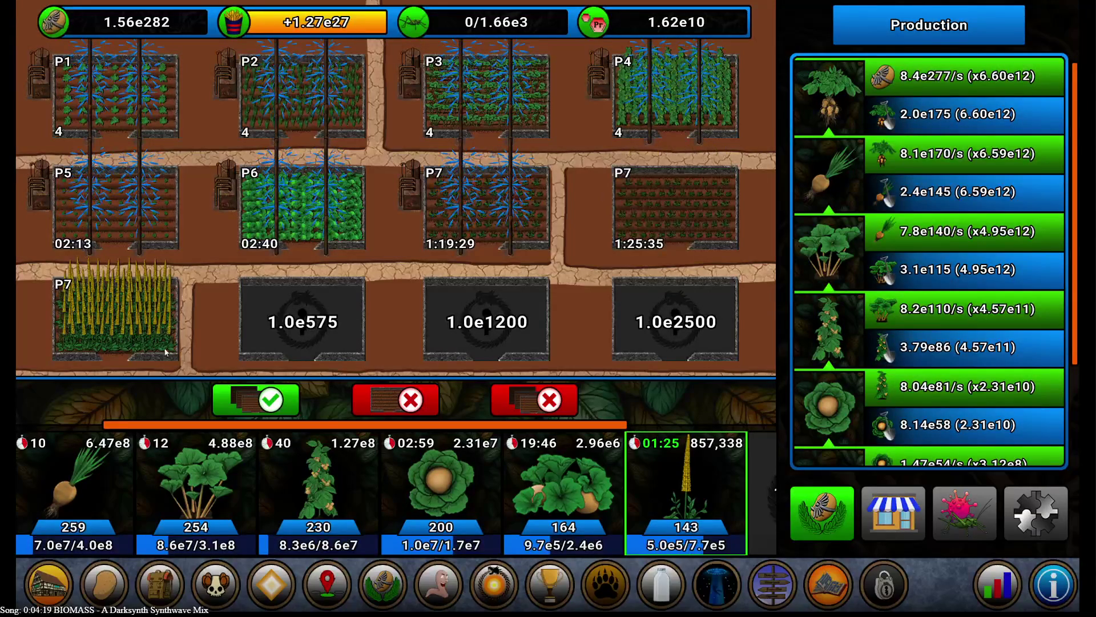
{"action": "left_click", "coordinate": [108, 324]}
{"action": "key", "text": "r"}
{"action": "key", "text": "b"}
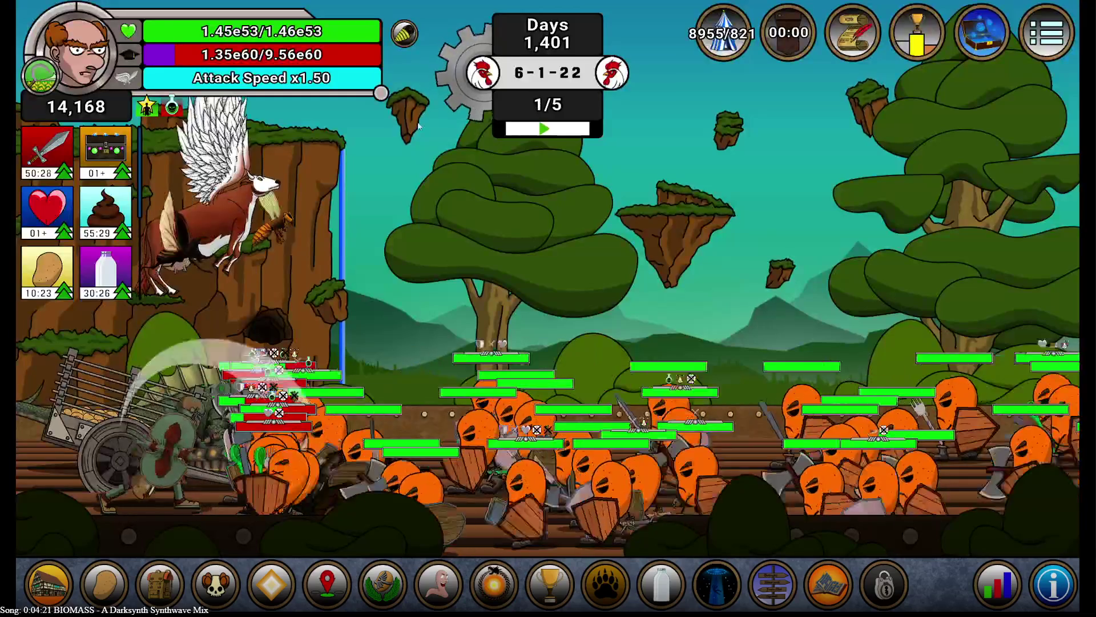
{"action": "key", "text": "w"}
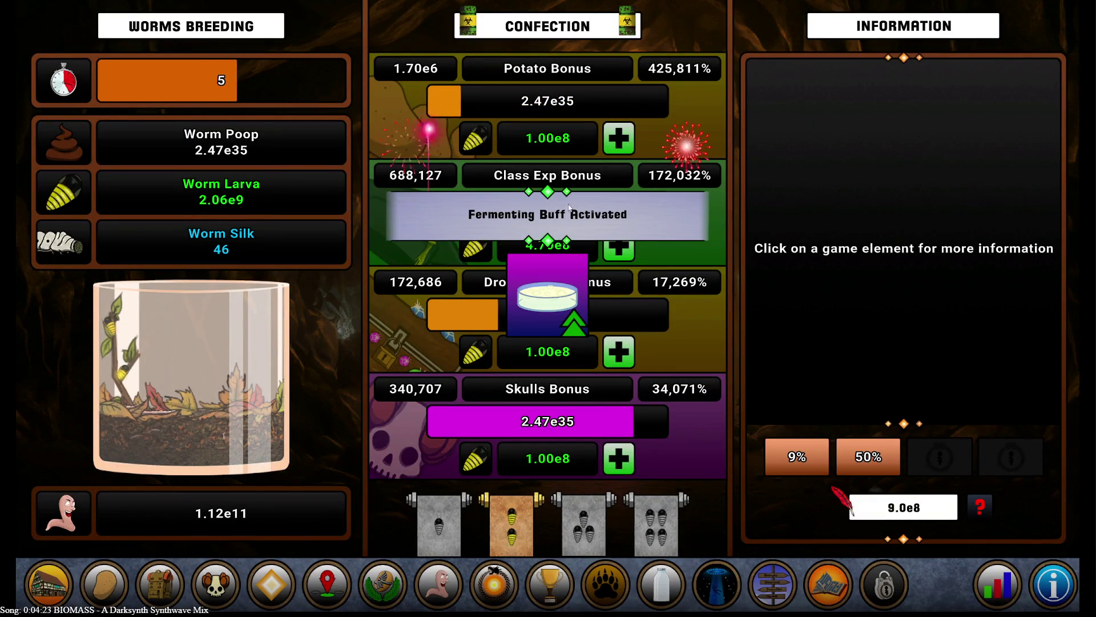
- Add larva to Critical Chance and Evade Chance, accepting the 50% warning, then return to Confection page two
{"action": "left_click", "coordinate": [463, 517]}
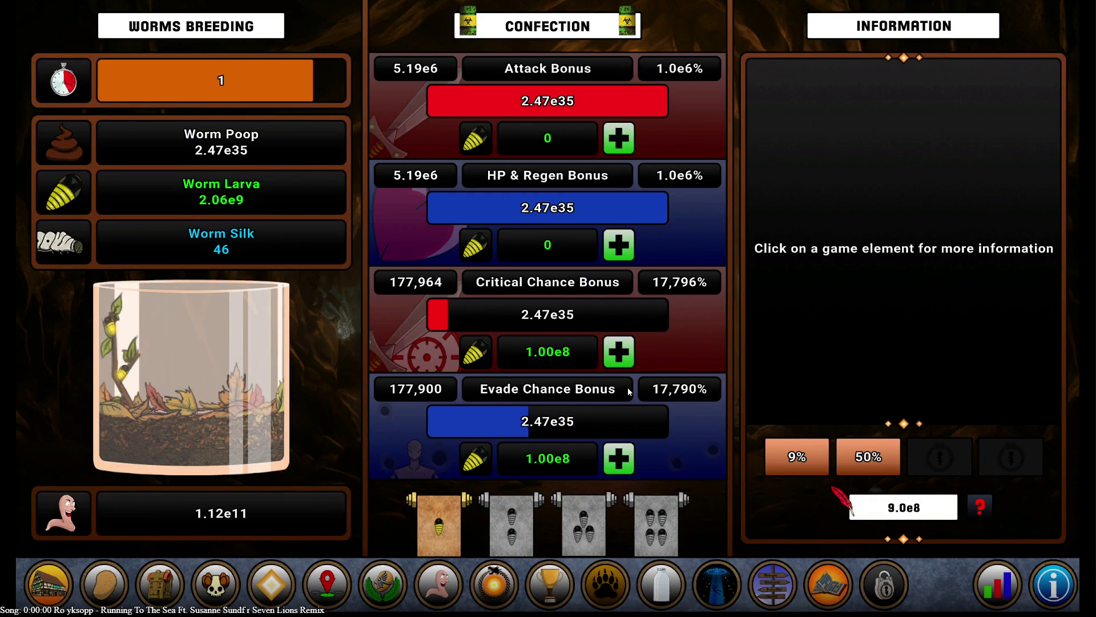
{"action": "left_click", "coordinate": [619, 352]}
{"action": "left_click", "coordinate": [619, 459]}
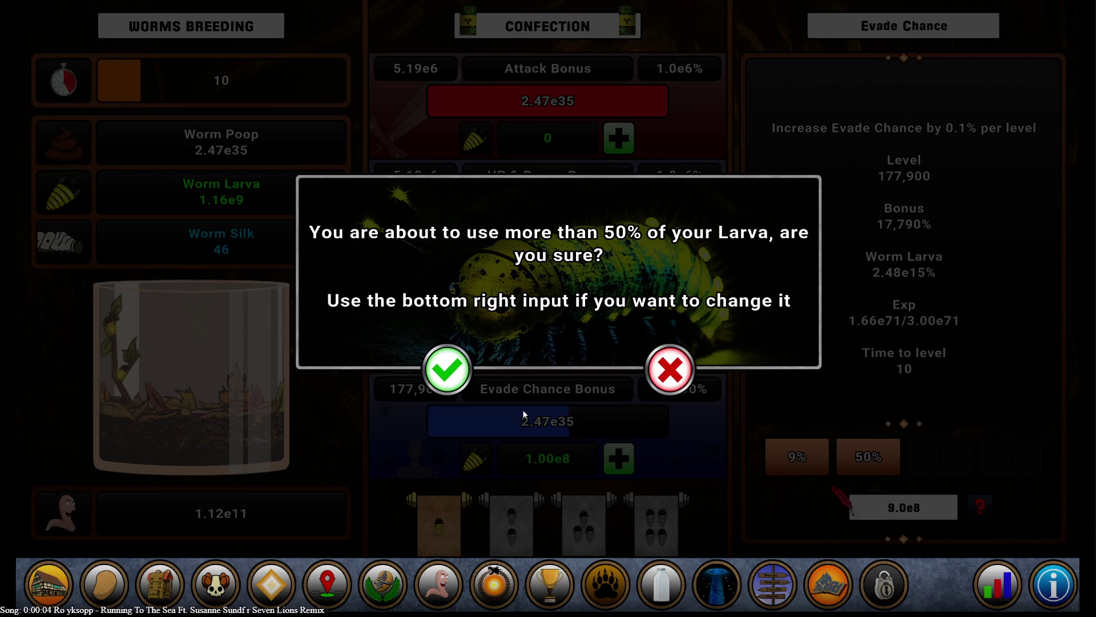
{"action": "left_click", "coordinate": [446, 367]}
{"action": "left_click", "coordinate": [501, 521]}
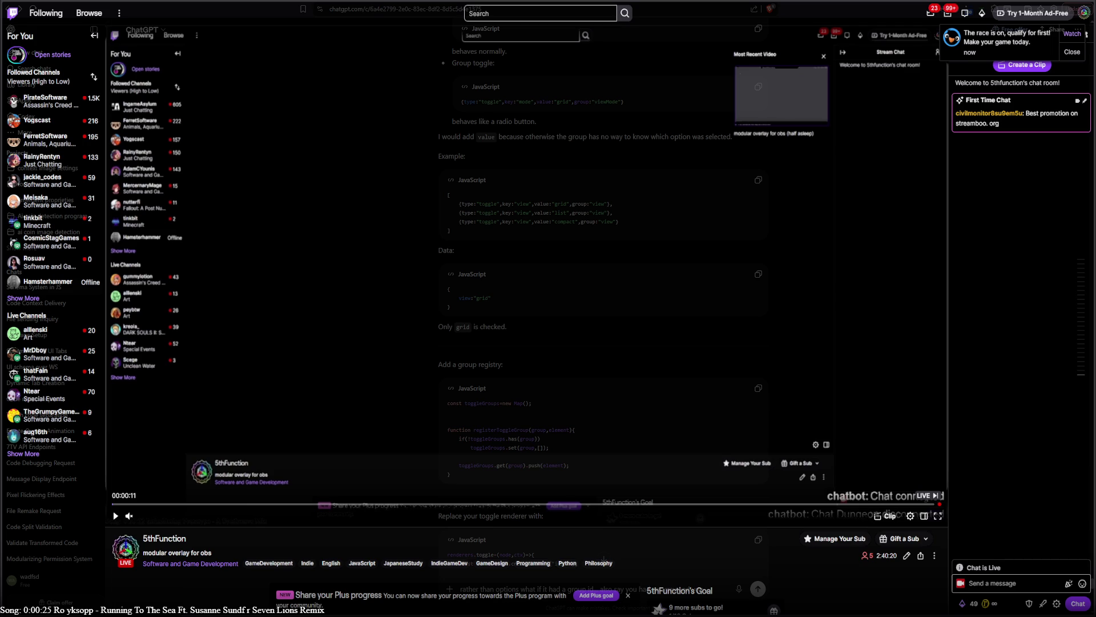
- Leave the Twitch stream for the browser tab playing a YouTube Short
{"action": "mouse_move", "coordinate": [89, 354]}
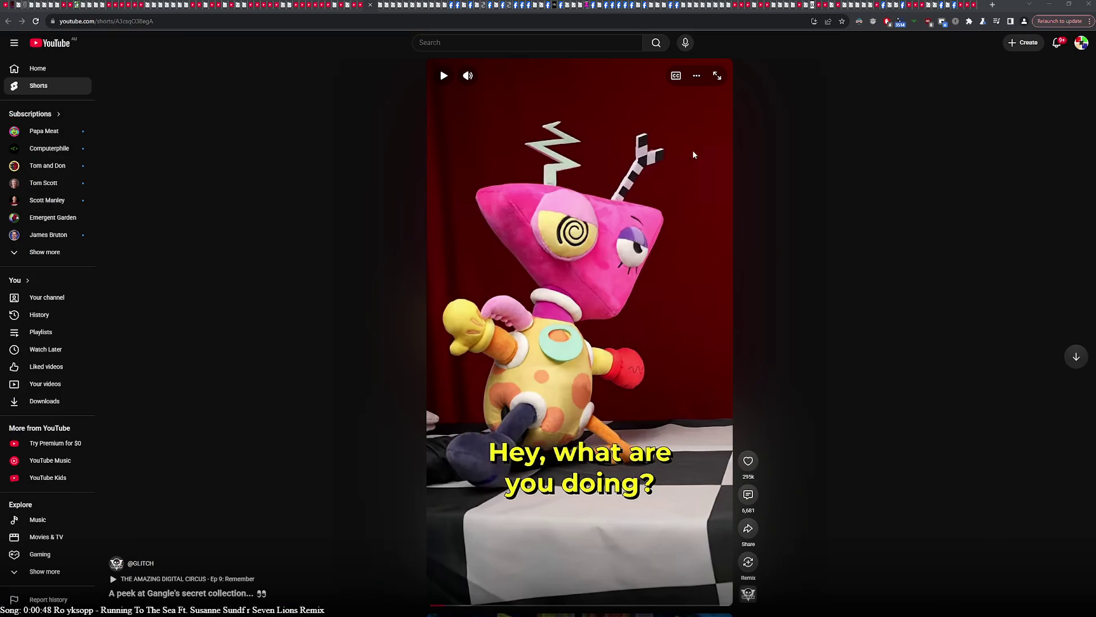
- Open the YouTube notifications list and scroll down through the older uploads
{"action": "left_click", "coordinate": [1057, 43]}
{"action": "left_click", "coordinate": [640, 207]}
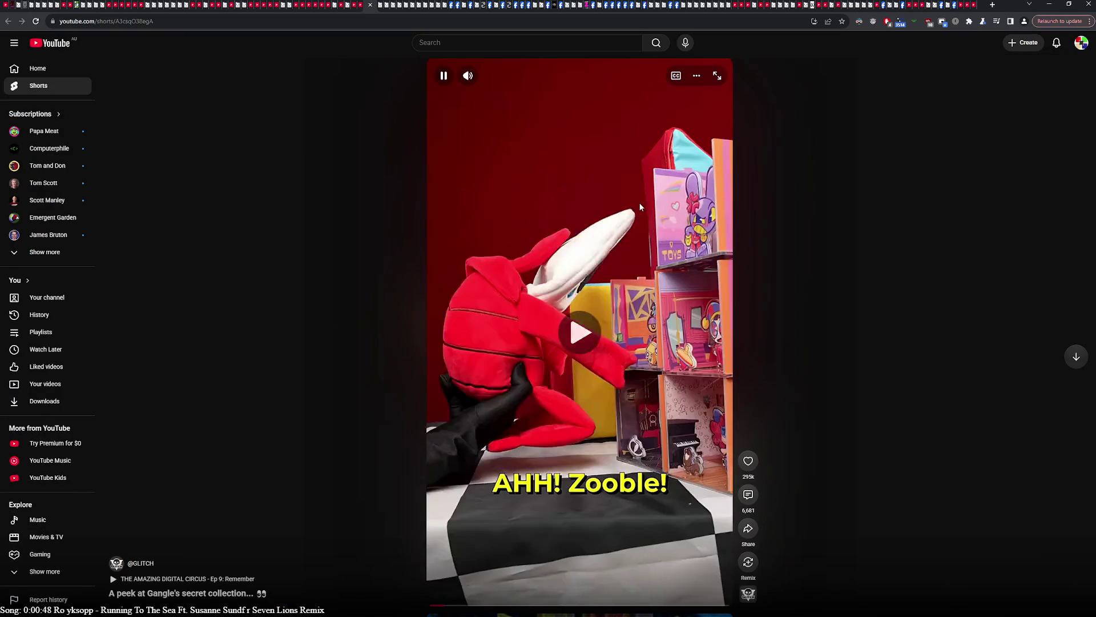
{"action": "left_click", "coordinate": [1054, 46]}
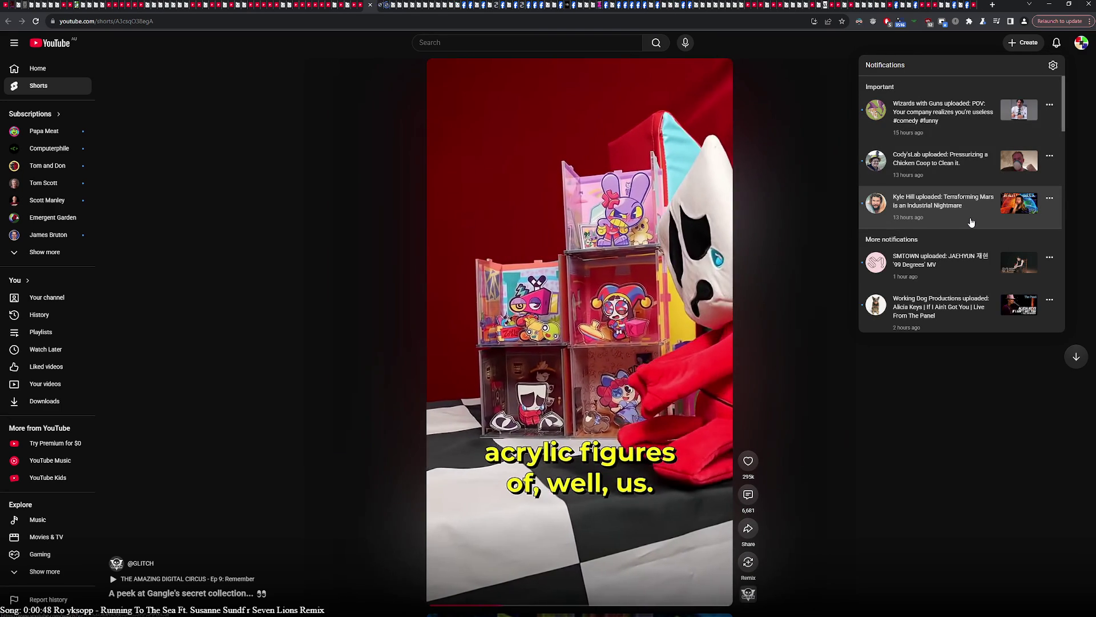
{"action": "scroll", "coordinate": [972, 220], "scroll_direction": "down", "scroll_amount": 2}
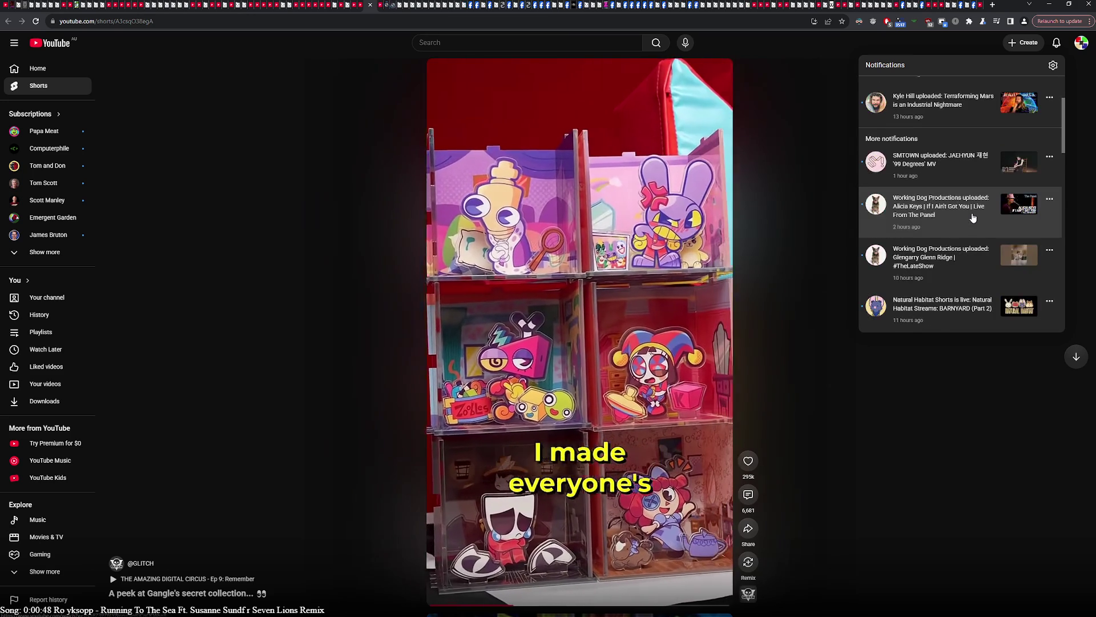
{"action": "scroll", "coordinate": [974, 217], "scroll_direction": "down", "scroll_amount": 4}
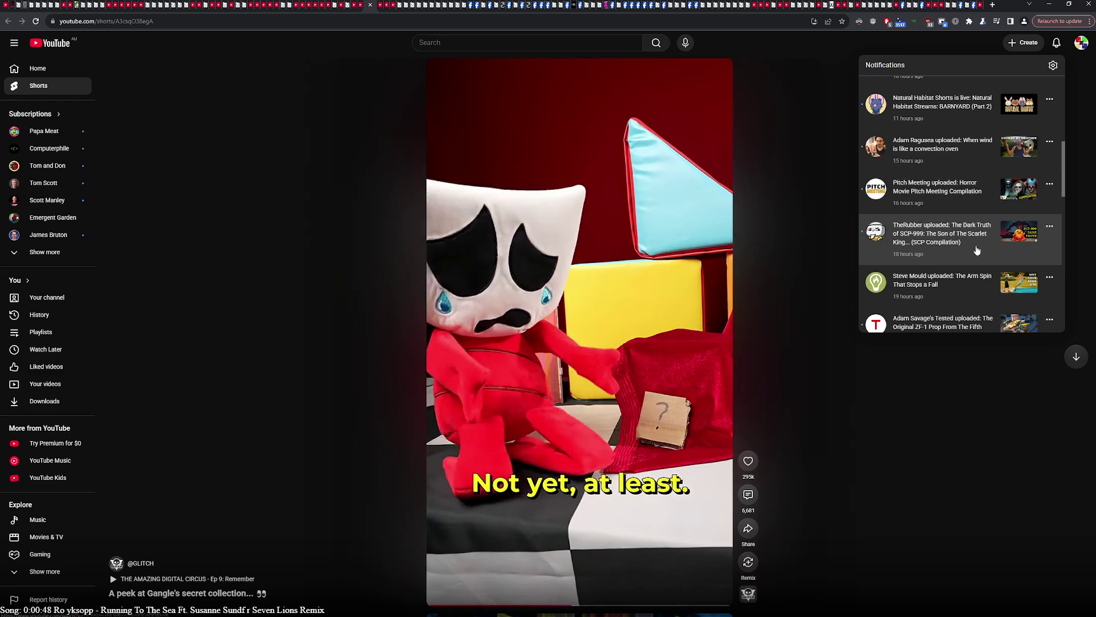
{"action": "scroll", "coordinate": [976, 251], "scroll_direction": "down", "scroll_amount": 2}
{"action": "scroll", "coordinate": [971, 286], "scroll_direction": "down", "scroll_amount": 2}
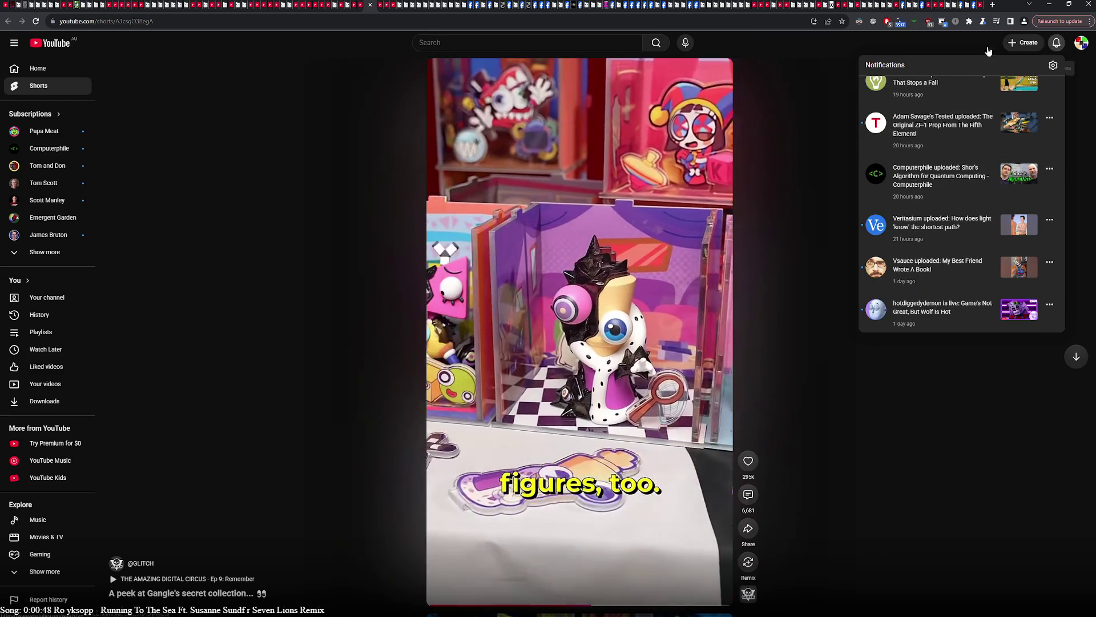
{"action": "left_click", "coordinate": [372, 6]}
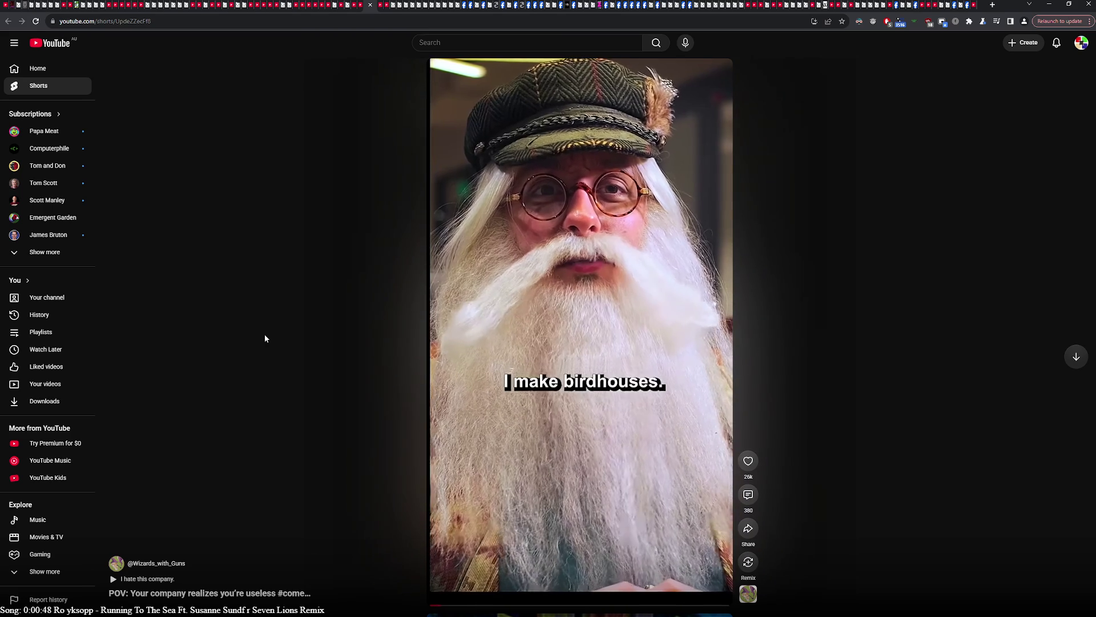
- Scroll twice through the Shorts feed to the Minecraft clip about playing Pokemon Blue
{"action": "scroll", "coordinate": [270, 337], "scroll_direction": "down", "scroll_amount": 1}
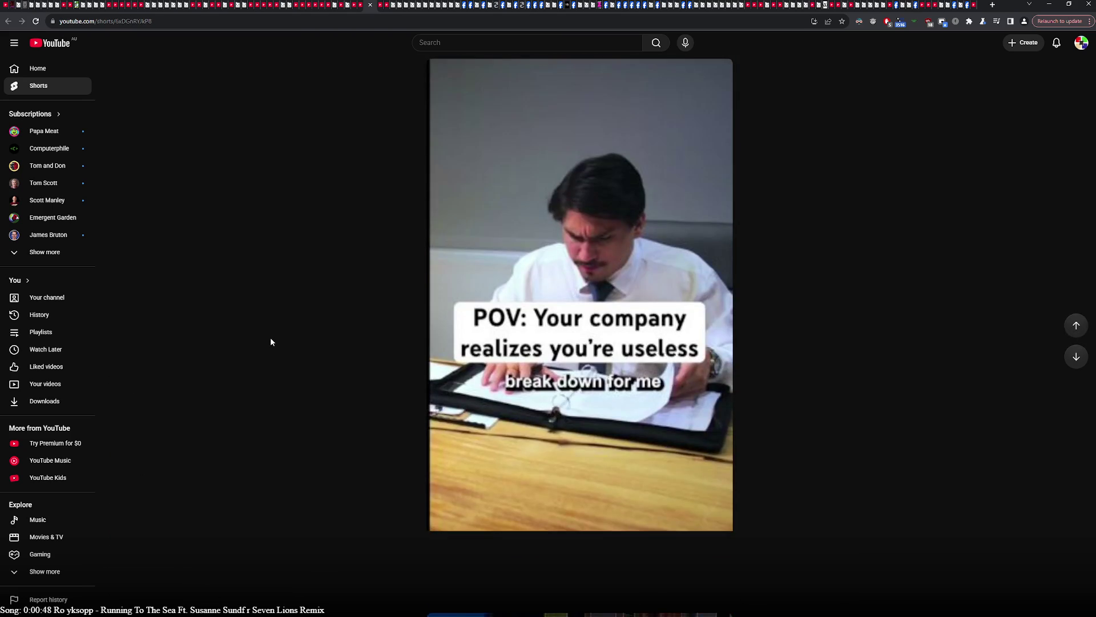
{"action": "scroll", "coordinate": [373, 216], "scroll_direction": "down", "scroll_amount": 1}
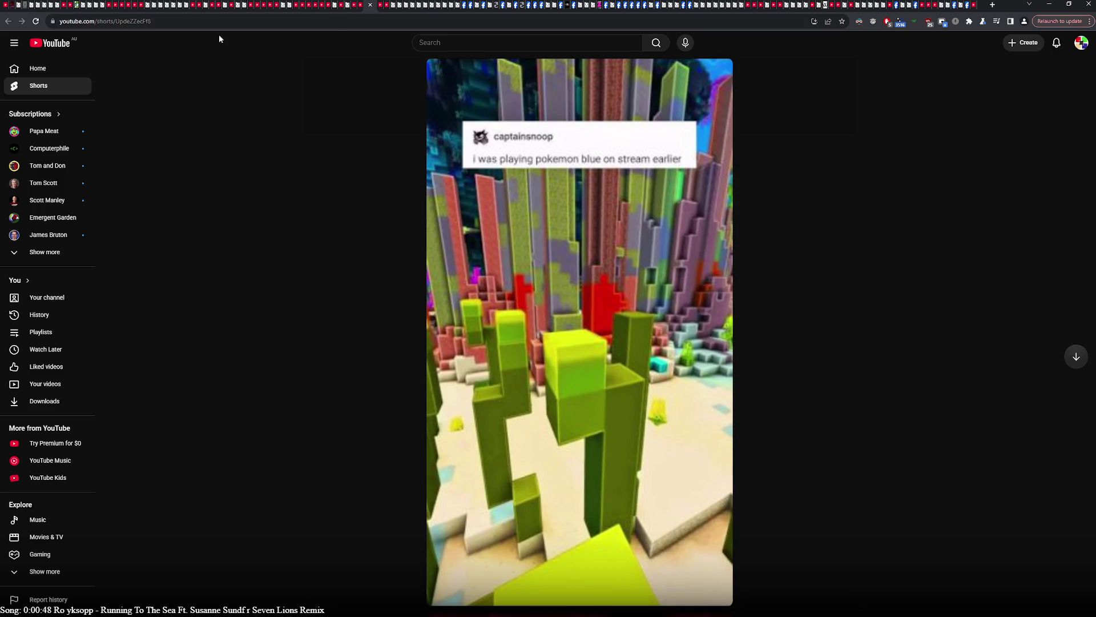
- Watch 'Pressurizing a Chicken Coop to Clean It' in its tab, pausing playback at 5:20
{"action": "left_click", "coordinate": [370, 7]}
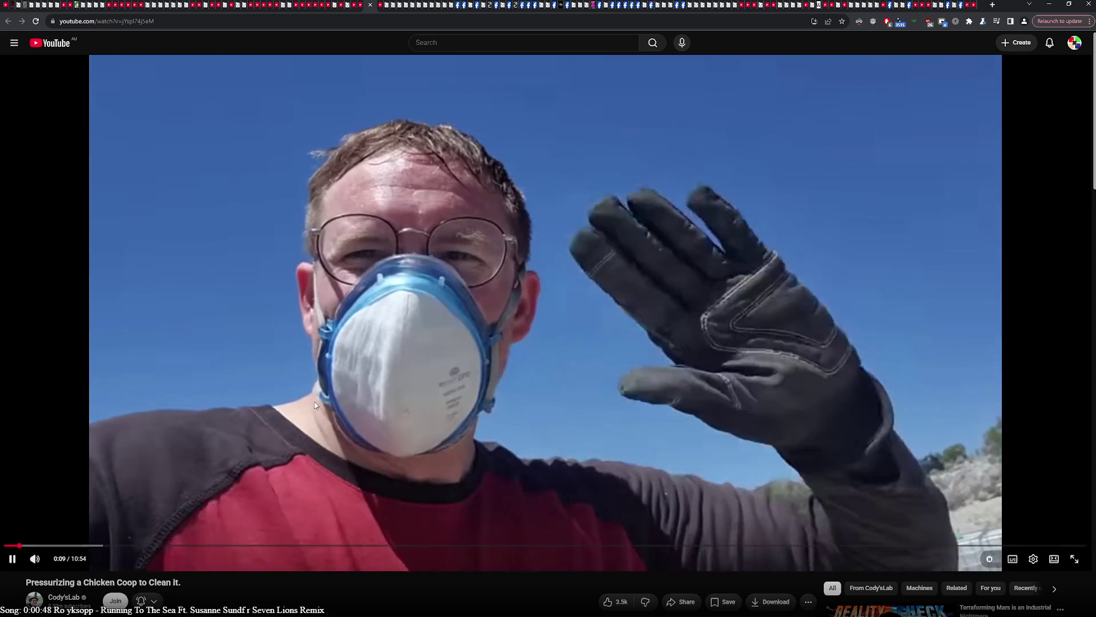
{"action": "left_click", "coordinate": [315, 405]}
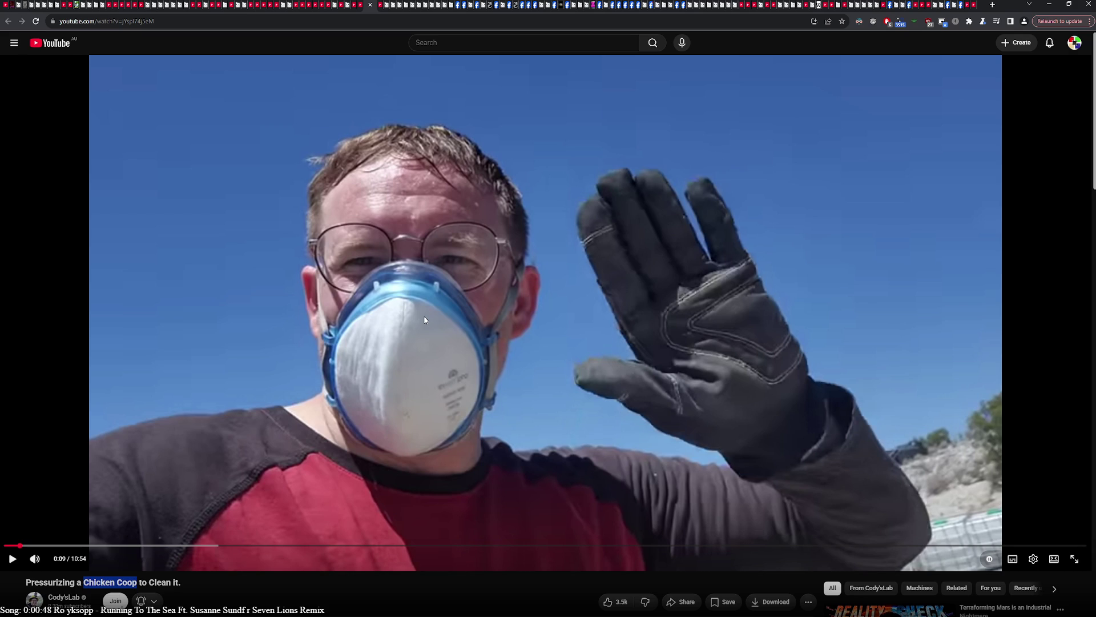
{"action": "left_click", "coordinate": [425, 379]}
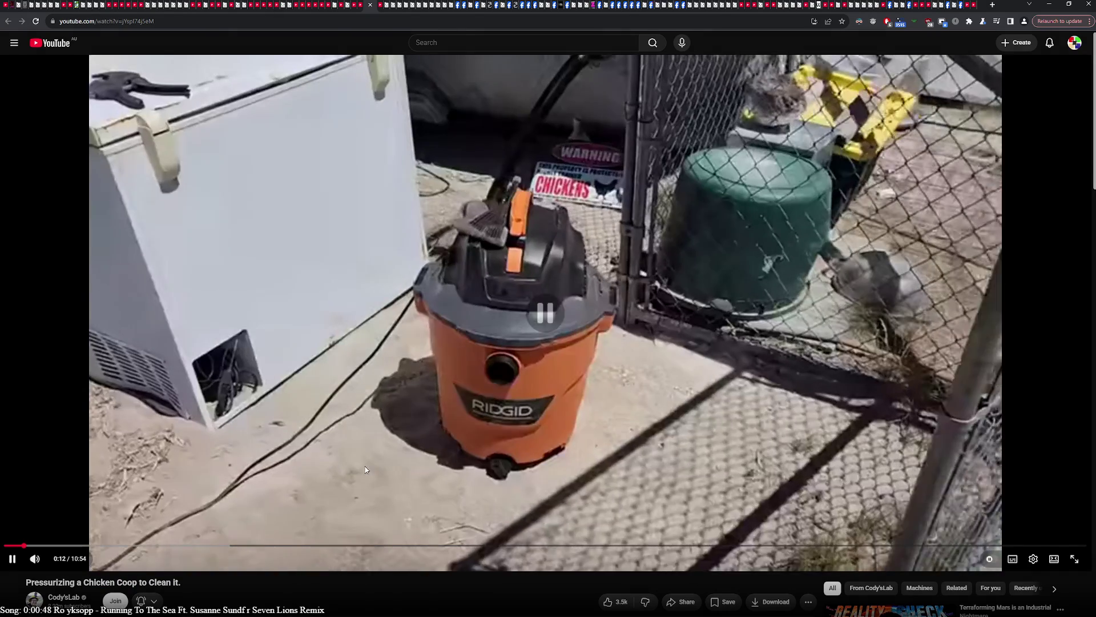
{"action": "left_click", "coordinate": [366, 494]}
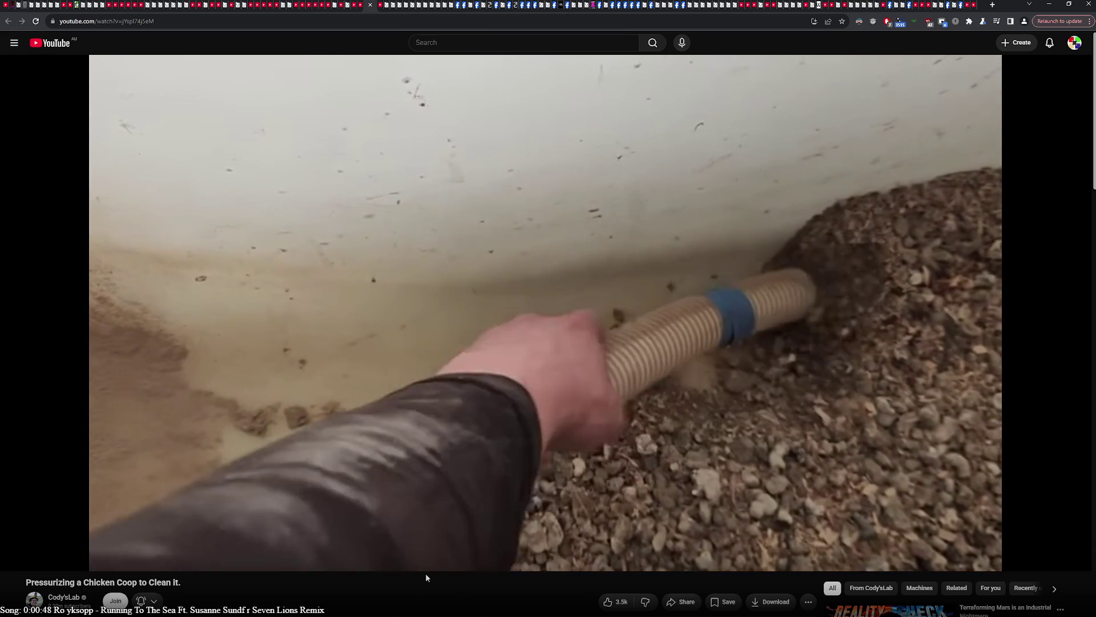
{"action": "left_click", "coordinate": [843, 361]}
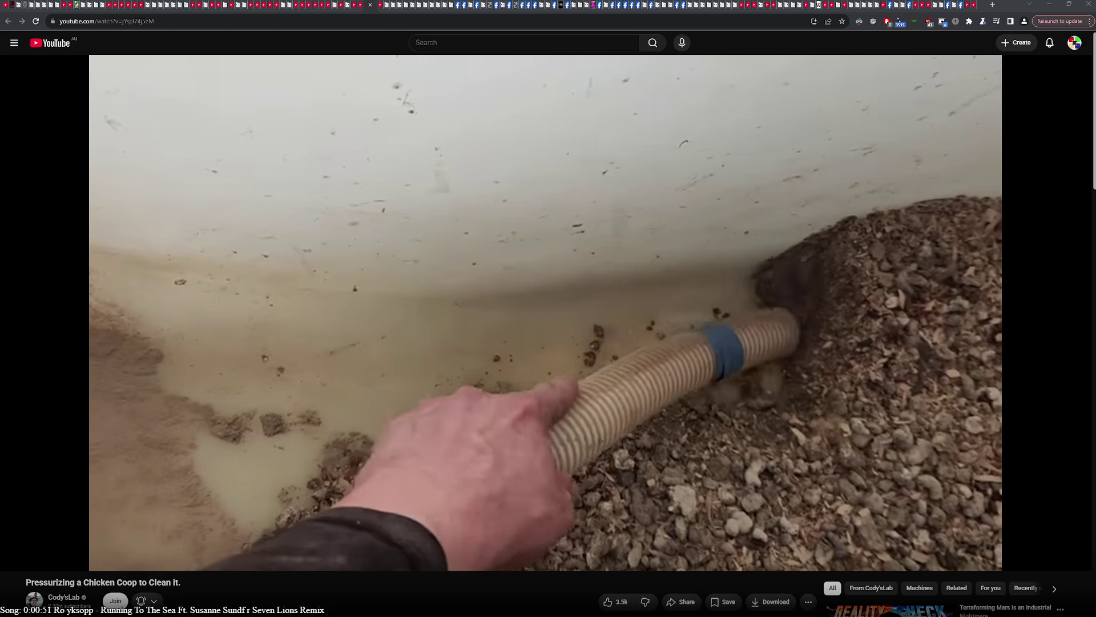
- Switch from the chicken coop video to the app.js schema code in Notepad++
{"action": "key", "text": "alt+Tab"}
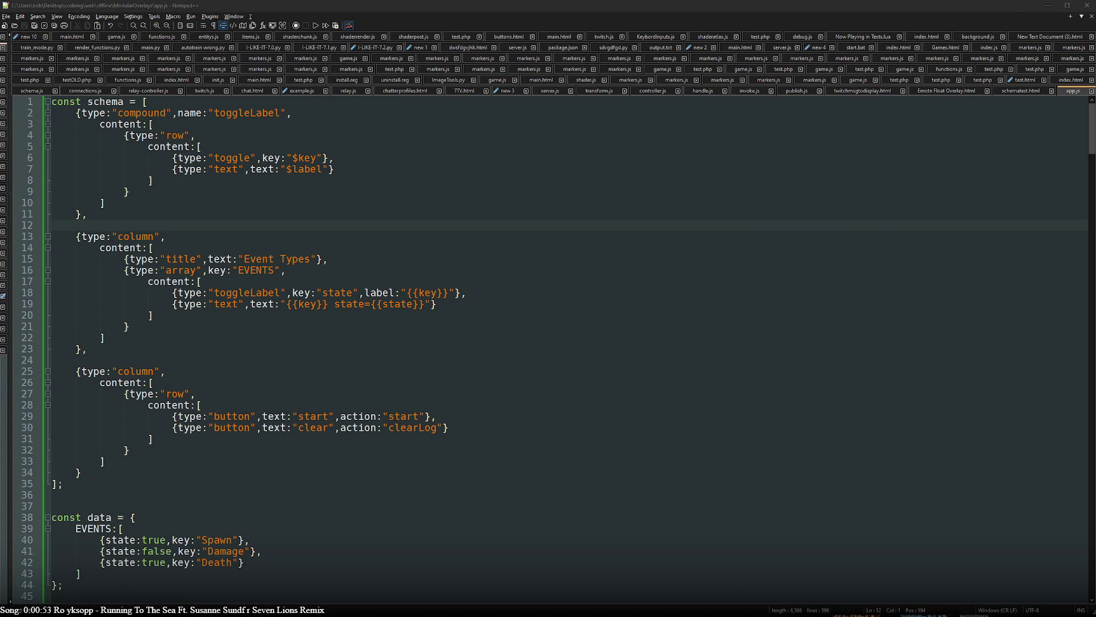
- Switch from app.js in Notepad++ back to the ChatGPT schema conversation
{"action": "key", "text": "alt+Tab"}
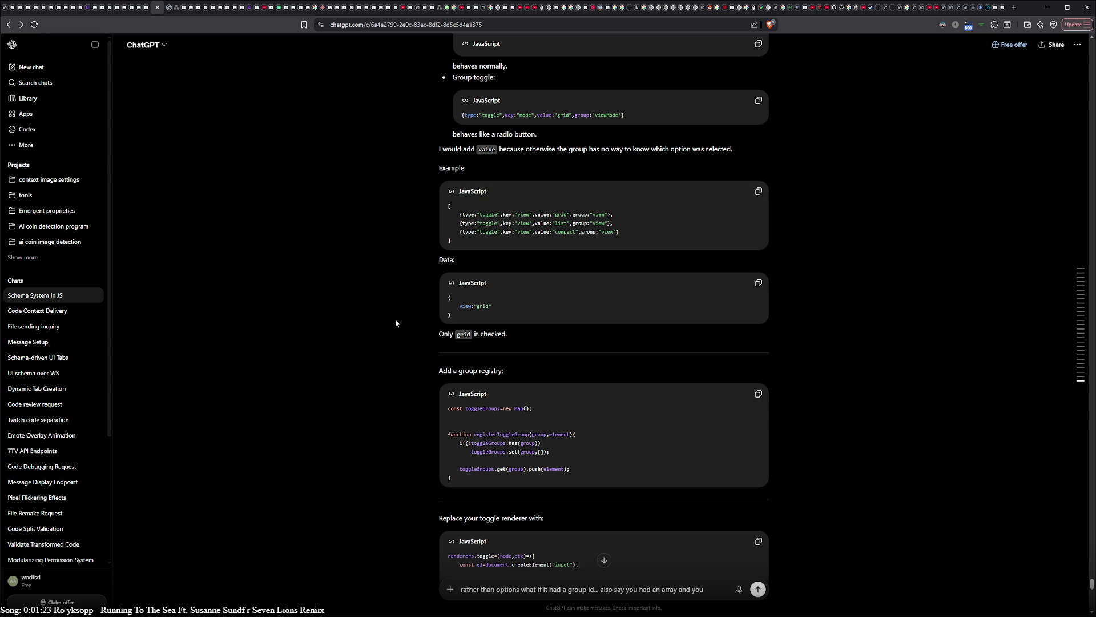
{"action": "scroll", "coordinate": [395, 323], "scroll_direction": "up", "scroll_amount": 4}
{"action": "scroll", "coordinate": [397, 322], "scroll_direction": "down", "scroll_amount": 2}
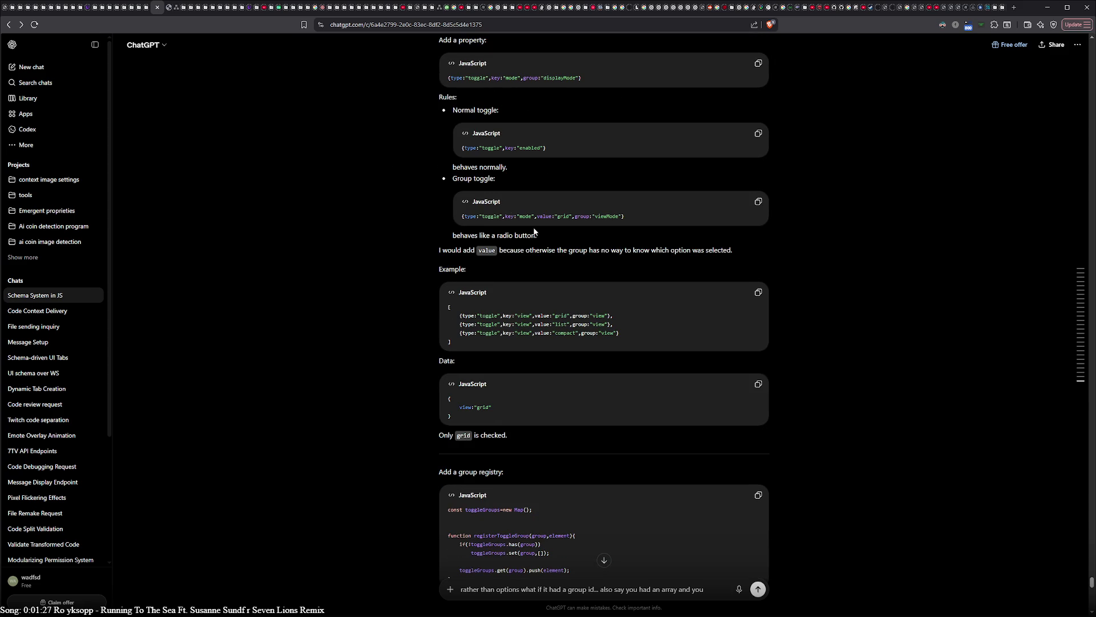
{"action": "scroll", "coordinate": [563, 341], "scroll_direction": "down", "scroll_amount": 2}
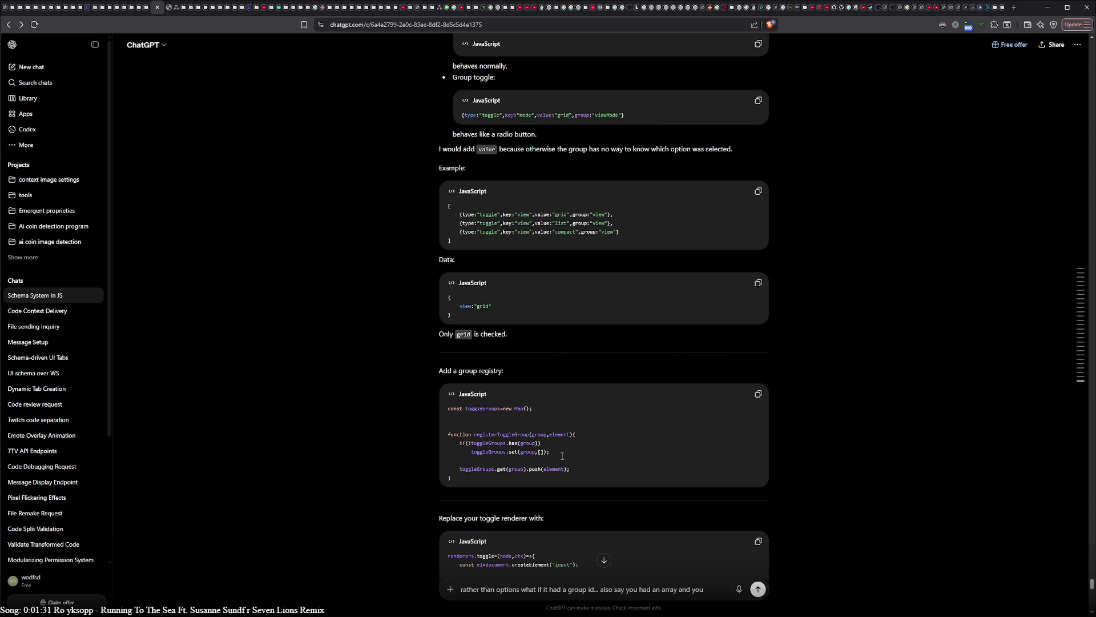
{"action": "scroll", "coordinate": [562, 456], "scroll_direction": "down", "scroll_amount": 2}
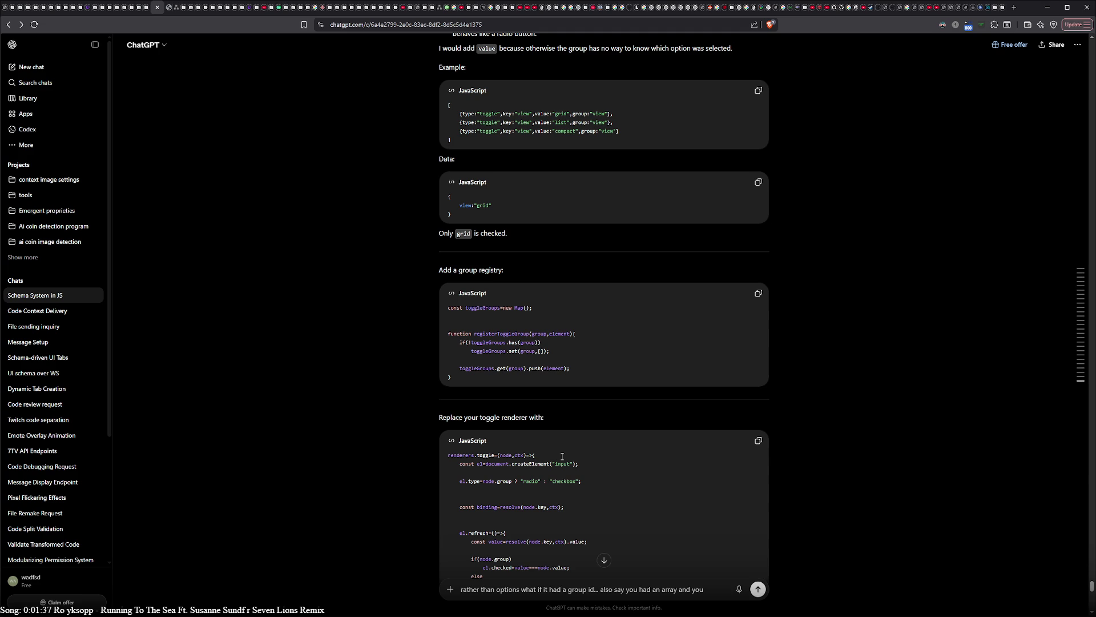
{"action": "scroll", "coordinate": [563, 456], "scroll_direction": "up", "scroll_amount": 2}
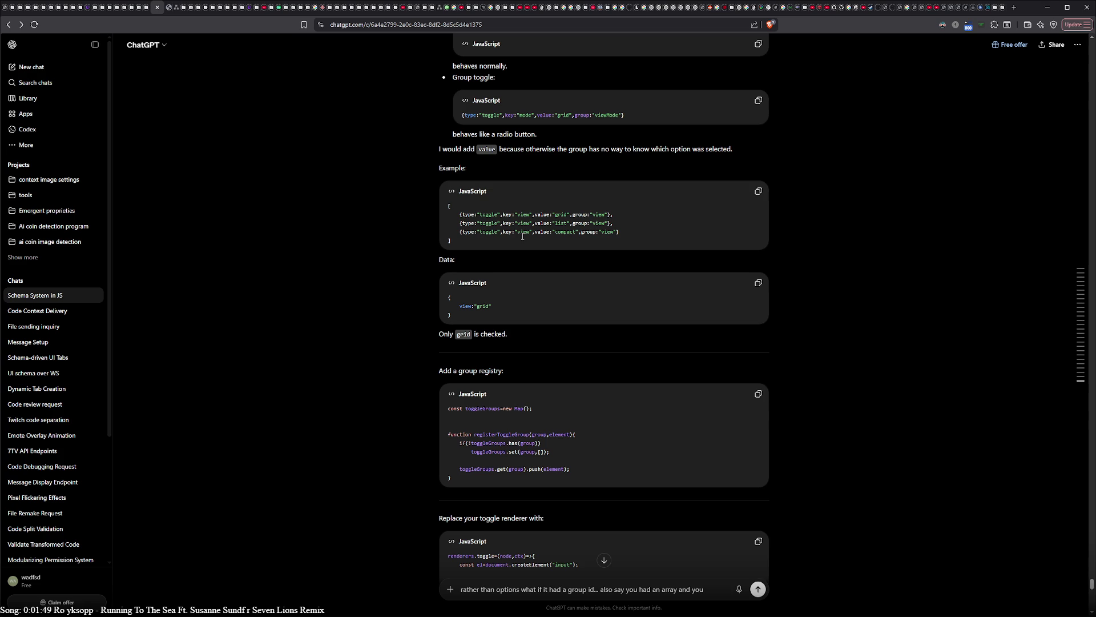
{"action": "scroll", "coordinate": [523, 237], "scroll_direction": "up", "scroll_amount": 5}
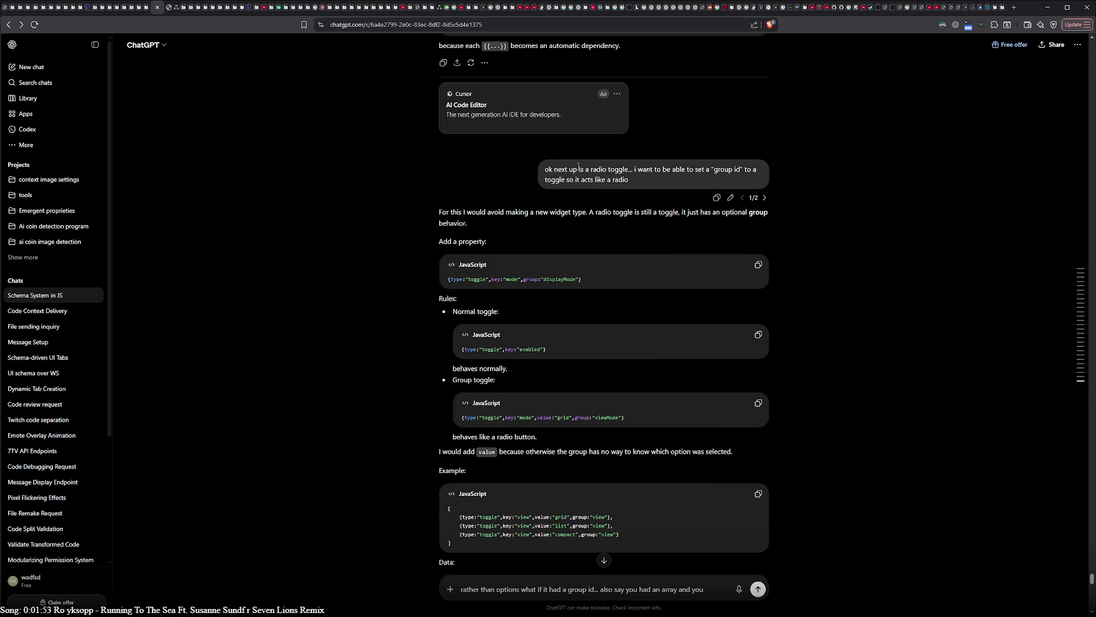
- Reopen the earlier radio-toggle message and replace its group-id sentence with 'how about if'
{"action": "left_click", "coordinate": [730, 198]}
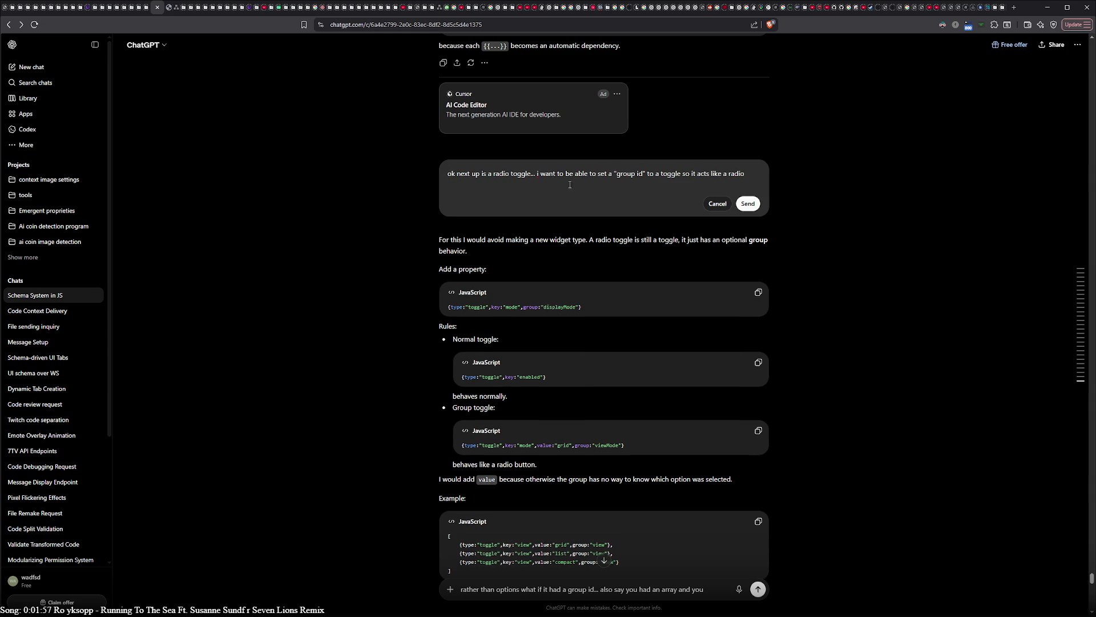
{"action": "left_click_drag", "start_coordinate": [538, 173], "coordinate": [816, 189]}
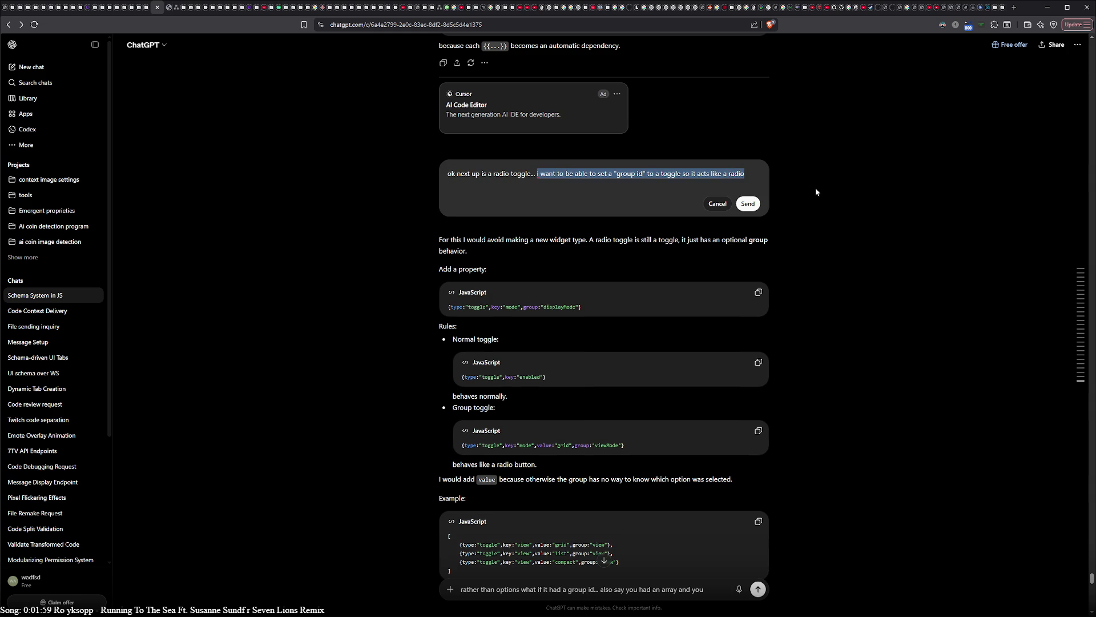
{"action": "type", "text": "how about "}
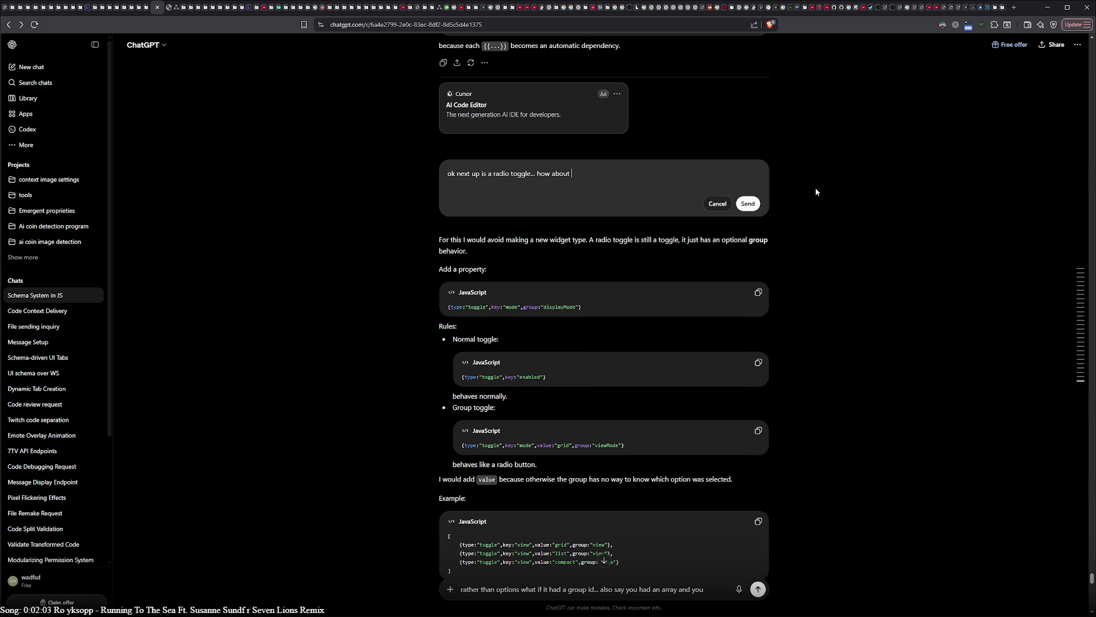
{"action": "type", "text": "if i"}
{"action": "type", "text": "if"}
- Continue the sentence to ask whether radio types set to the same key will be grouped
{"action": "double_click", "coordinate": [503, 173]}
{"action": "key", "text": "ctrl+c"}
{"action": "left_click", "coordinate": [589, 174]}
{"action": "key", "text": "ctrl+v"}
{"action": "type", "text": "ypes are set to the same key then they act as a"}
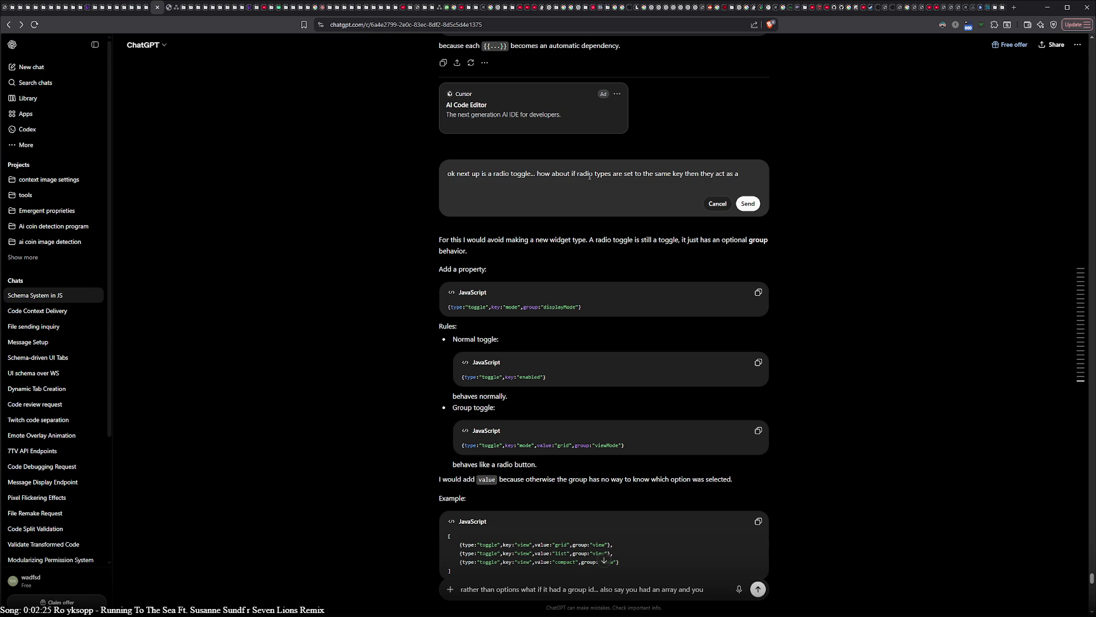
{"action": "key", "text": "BackSpace"}
{"action": "key", "text": "BackSpace"}
{"action": "key", "text": "BackSpace"}
{"action": "key", "text": "BackSpace"}
{"action": "key", "text": "BackSpace"}
{"action": "type", "text": "will be "}
{"action": "type", "text": "grouped"}
{"action": "left_click_drag", "start_coordinate": [595, 174], "coordinate": [594, 209]}
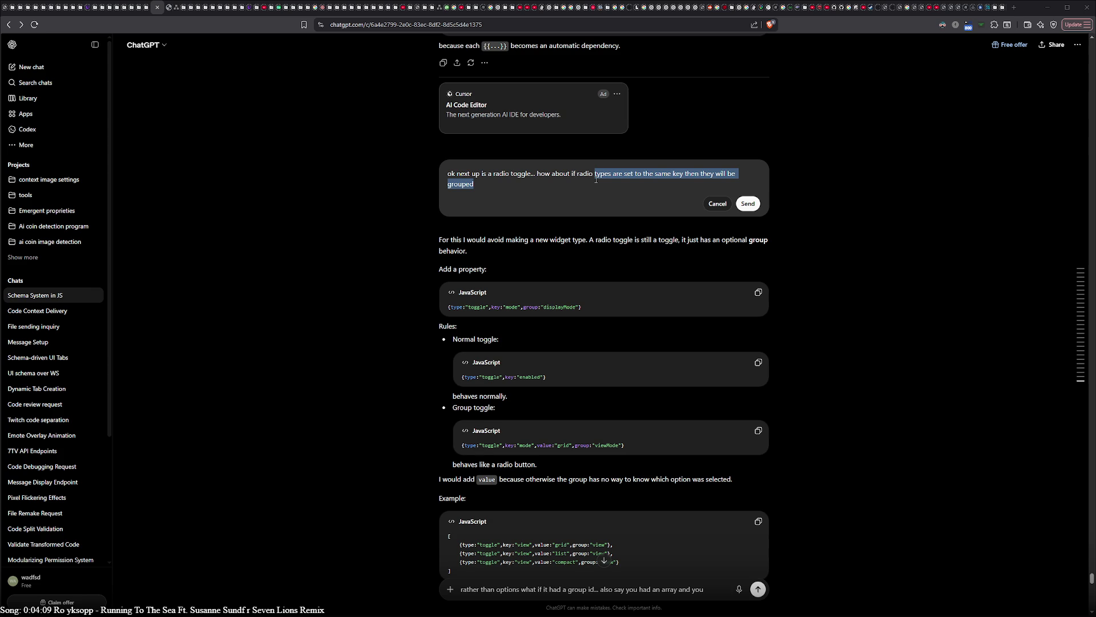
- Reword the ending to 'they are grouped by having the same key'
{"action": "left_click", "coordinate": [606, 185]}
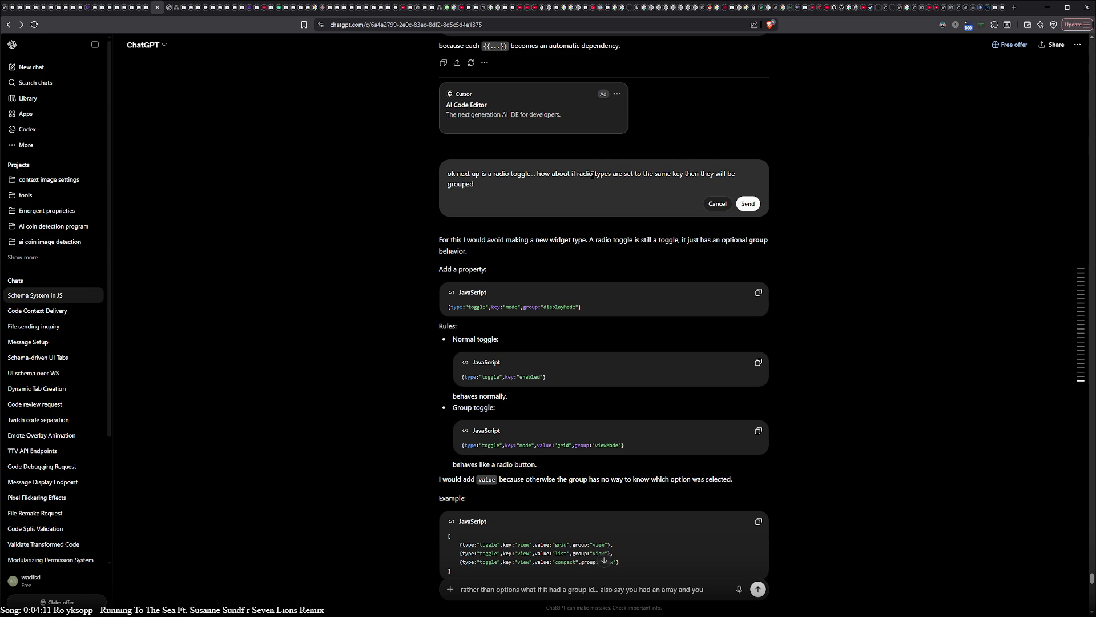
{"action": "left_click_drag", "start_coordinate": [595, 175], "coordinate": [602, 187]}
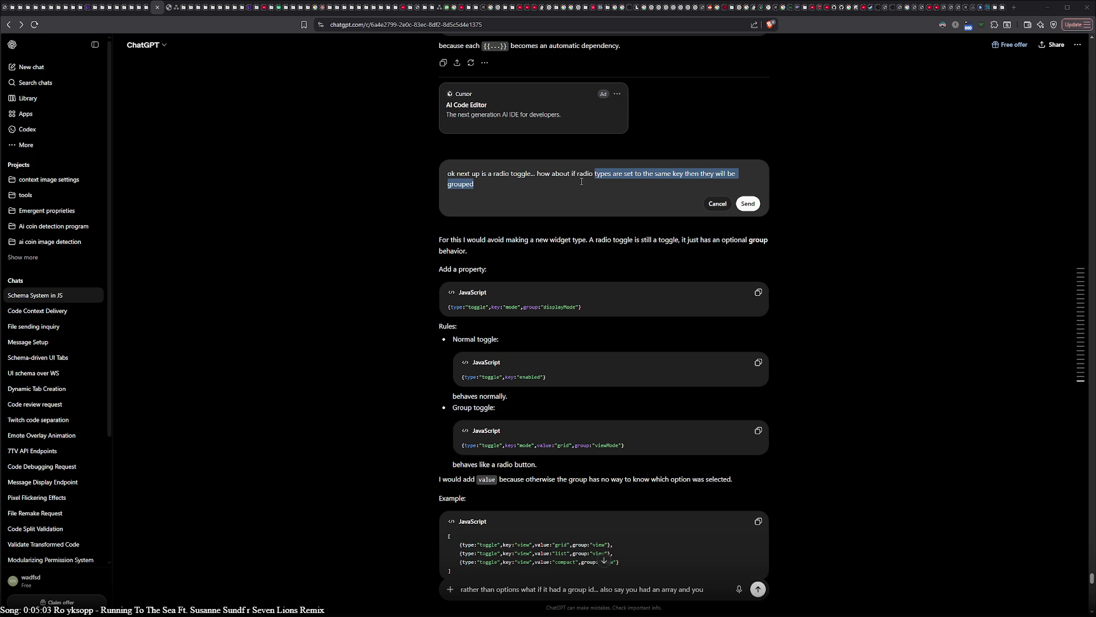
{"action": "key", "text": "BackSpace"}
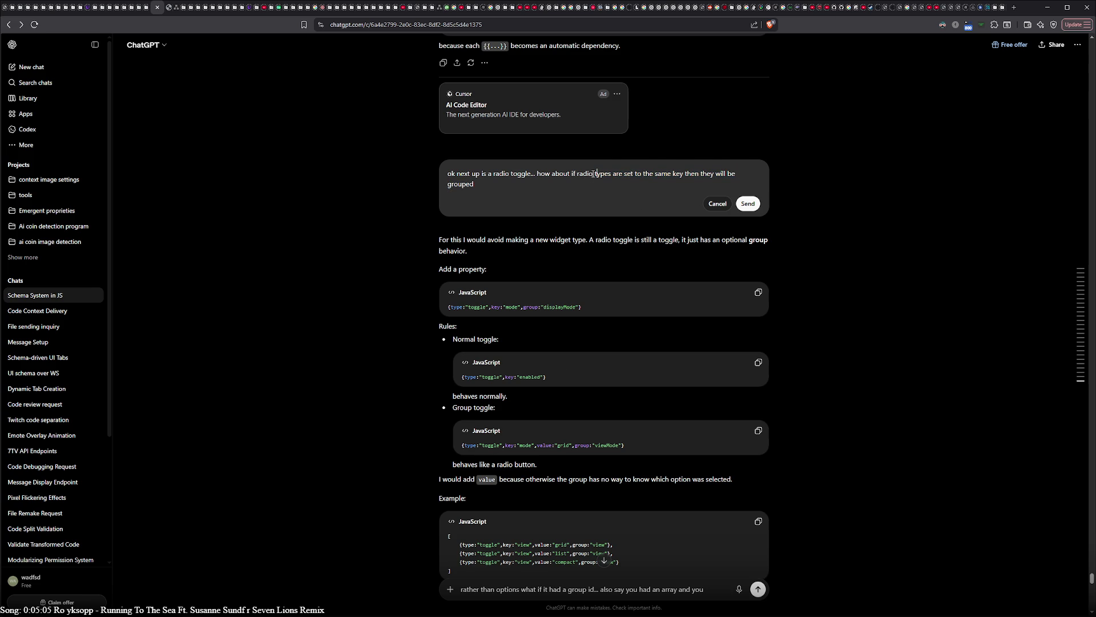
{"action": "key", "text": "ctrl+z"}
{"action": "key", "text": "BackSpace"}
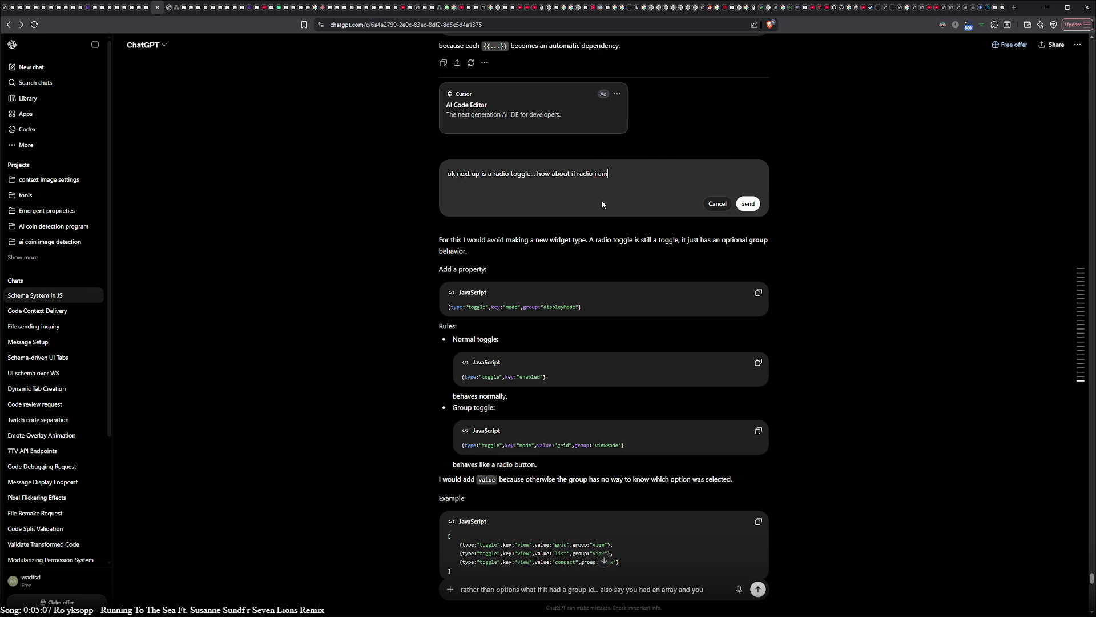
{"action": "type", "text": " thinking t"}
{"action": "type", "text": "hey a"}
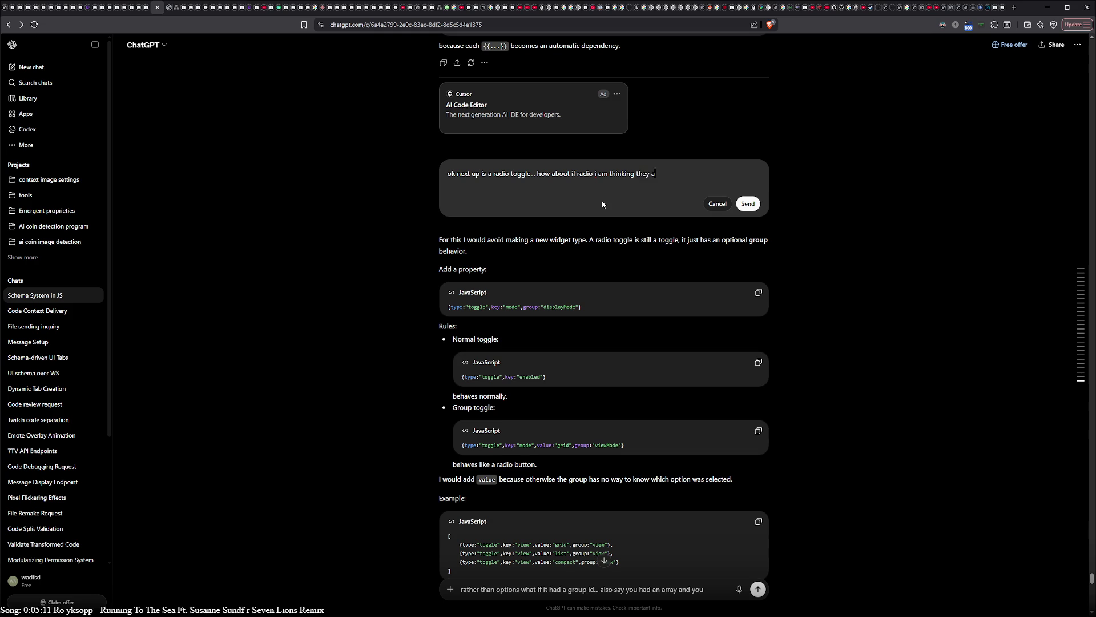
{"action": "type", "text": "re group"}
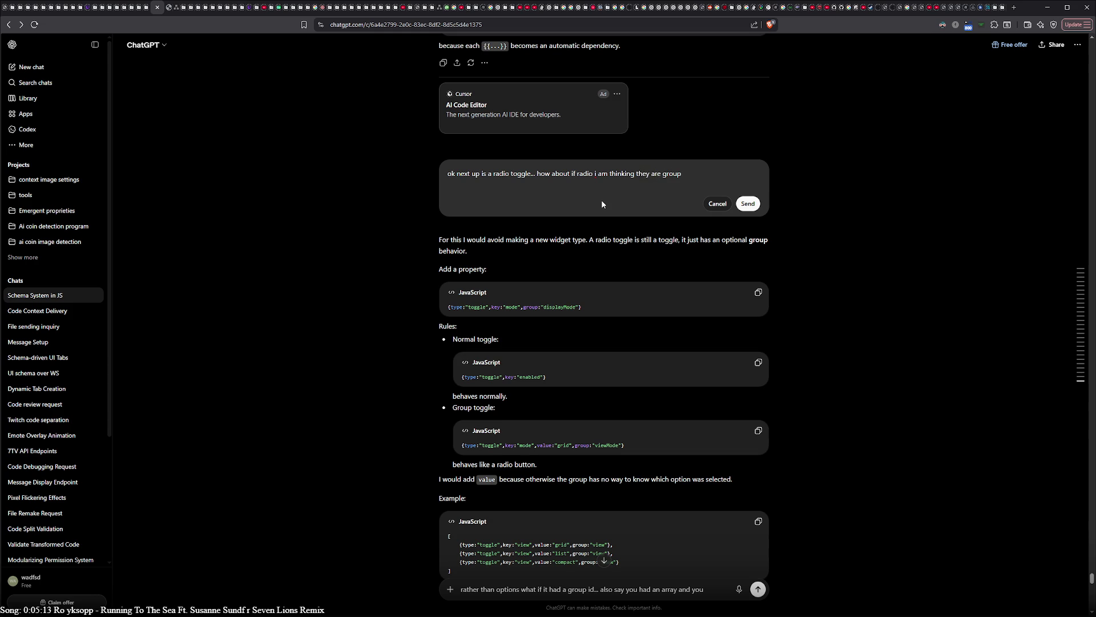
{"action": "type", "text": "ed by "}
{"action": "type", "text": "haveint"}
{"action": "key", "text": "BackSpace"}
{"action": "key", "text": "BackSpace"}
{"action": "type", "text": "ng the same"}
{"action": "type", "text": " key"}
- Correct 'haveing' to 'having', add the question about a key set to a value being 'toggled', and submit
{"action": "double_click", "coordinate": [722, 176]}
{"action": "right_click", "coordinate": [721, 176]}
{"action": "right_click", "coordinate": [729, 177]}
{"action": "right_click", "coordinate": [719, 178]}
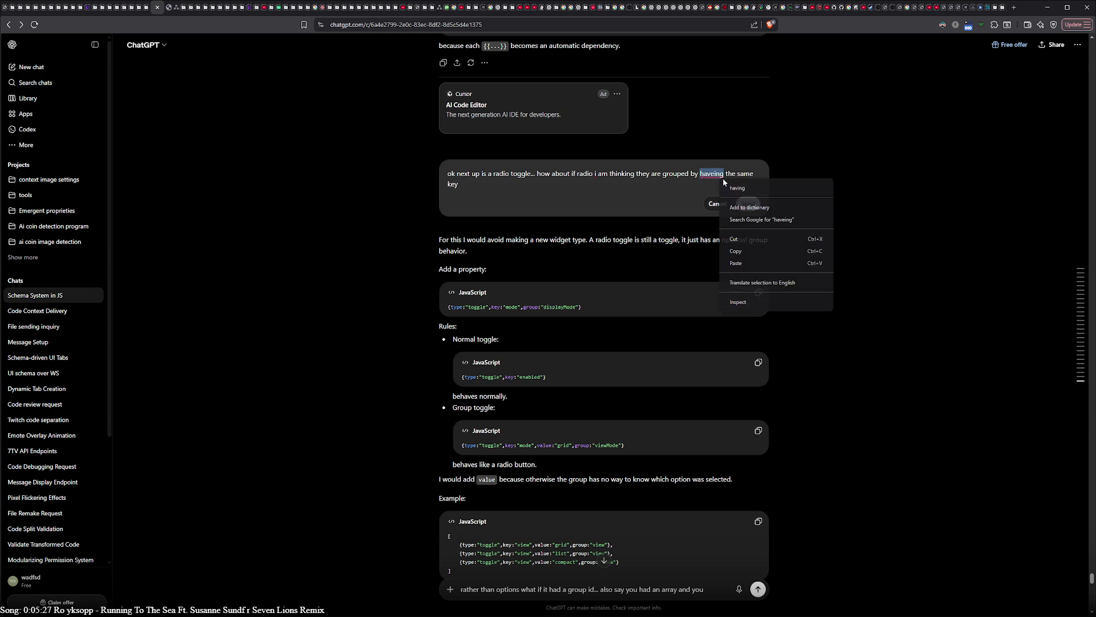
{"action": "left_click", "coordinate": [738, 188]}
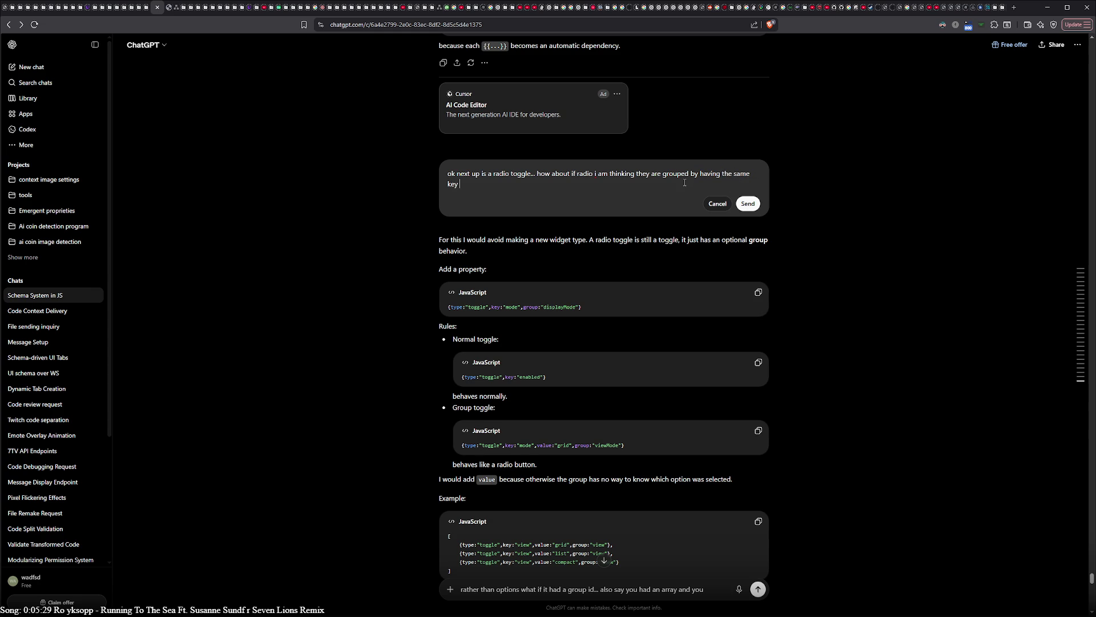
{"action": "type", "text": "and if the key i"}
{"action": "type", "text": "s set to a val"}
{"action": "type", "text": "ue than it is "}
{"action": "type", "text": "\"toggled\""}
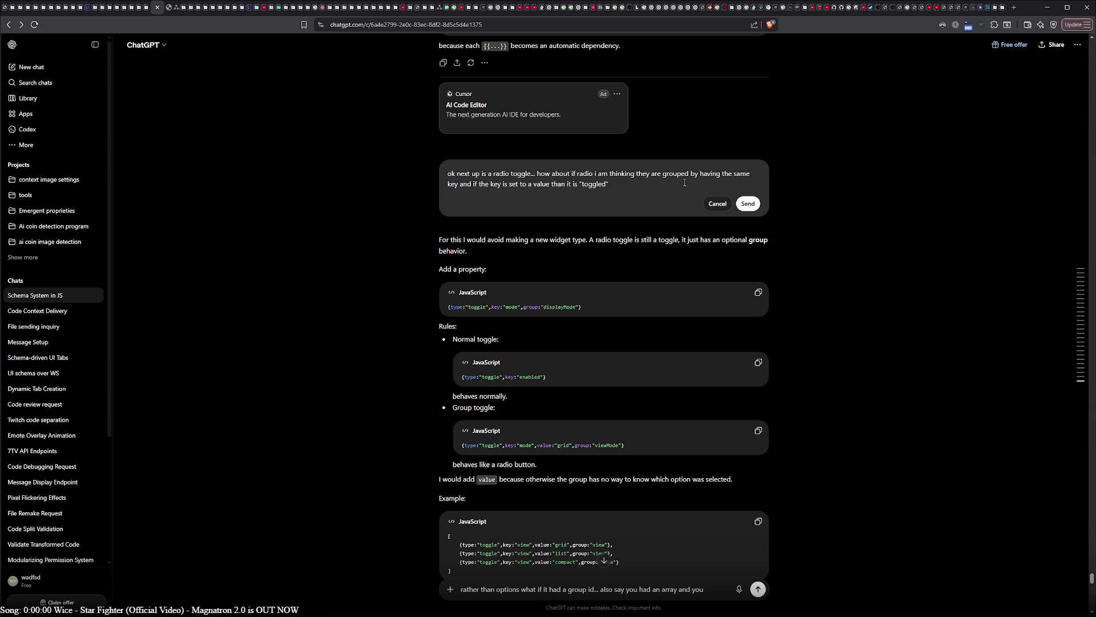
{"action": "type", "text": "?"}
{"action": "left_click", "coordinate": [748, 204]}
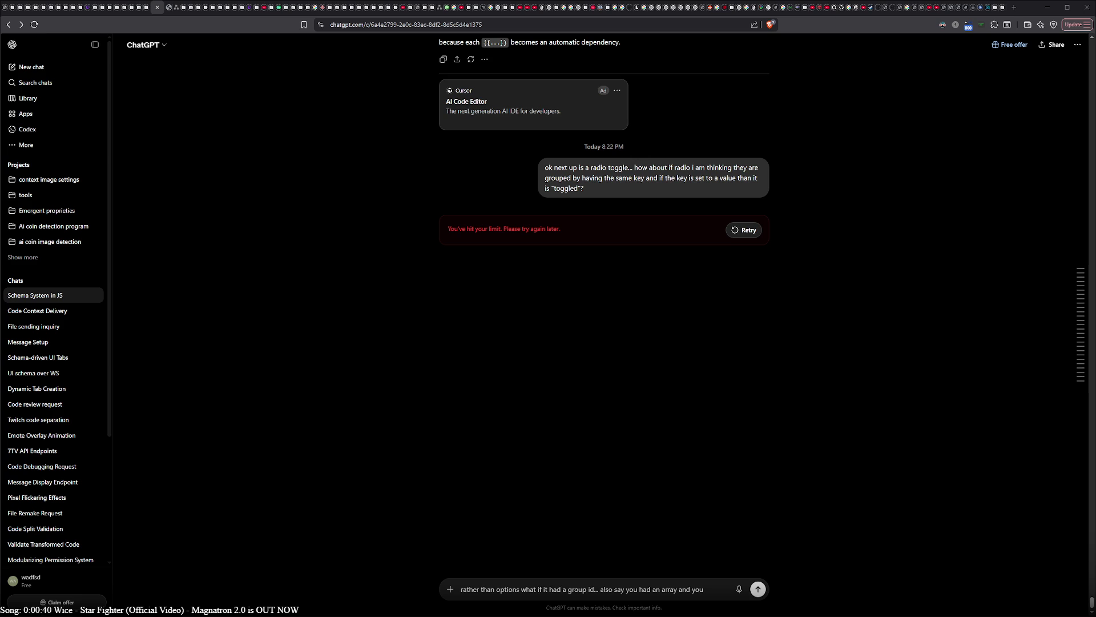
- Retry the edited radio-toggle question; it returns a 'You've hit your limit' error
{"action": "left_click", "coordinate": [753, 230]}
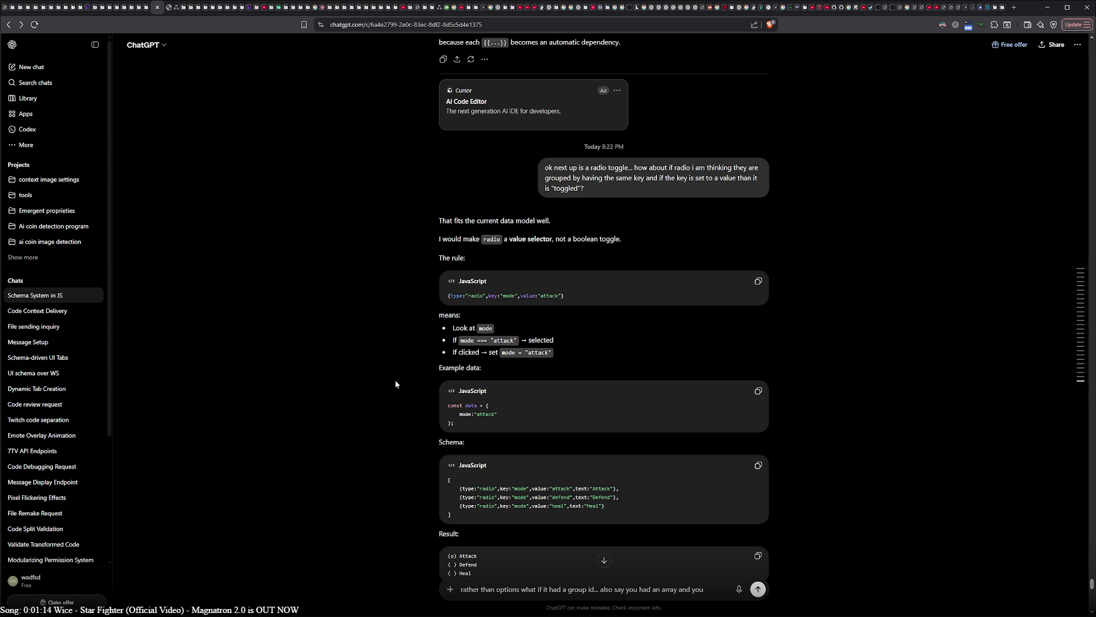
- Scroll through the streaming reply's Attack/Defend/Heal schema examples and radio renderer function
{"action": "scroll", "coordinate": [395, 379], "scroll_direction": "down", "scroll_amount": 2}
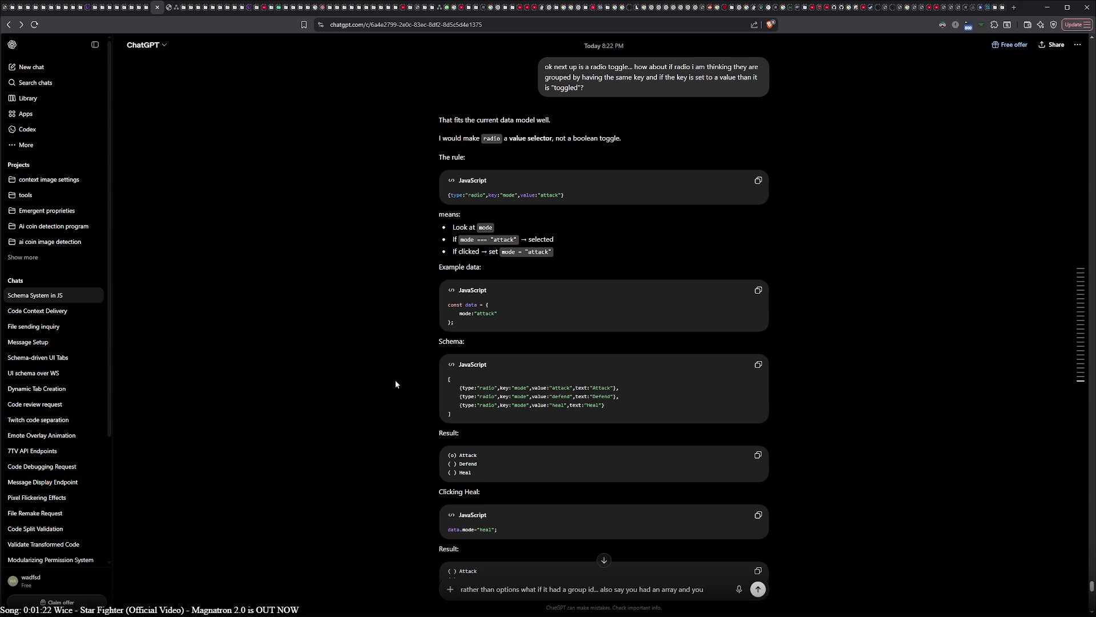
{"action": "scroll", "coordinate": [395, 382], "scroll_direction": "down", "scroll_amount": 2}
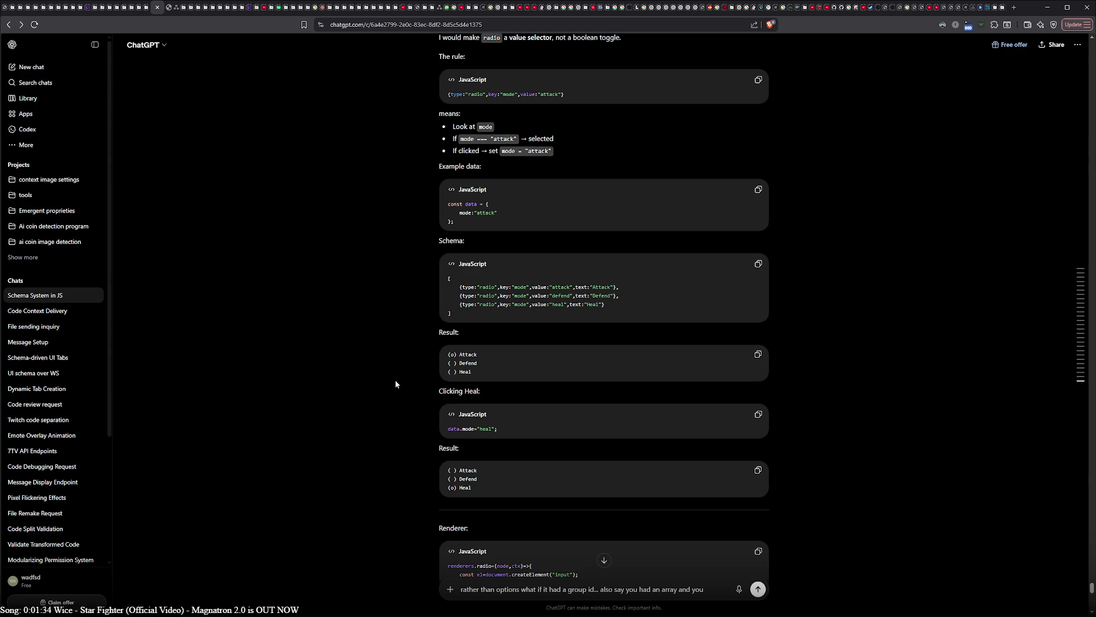
{"action": "scroll", "coordinate": [396, 384], "scroll_direction": "down", "scroll_amount": 2}
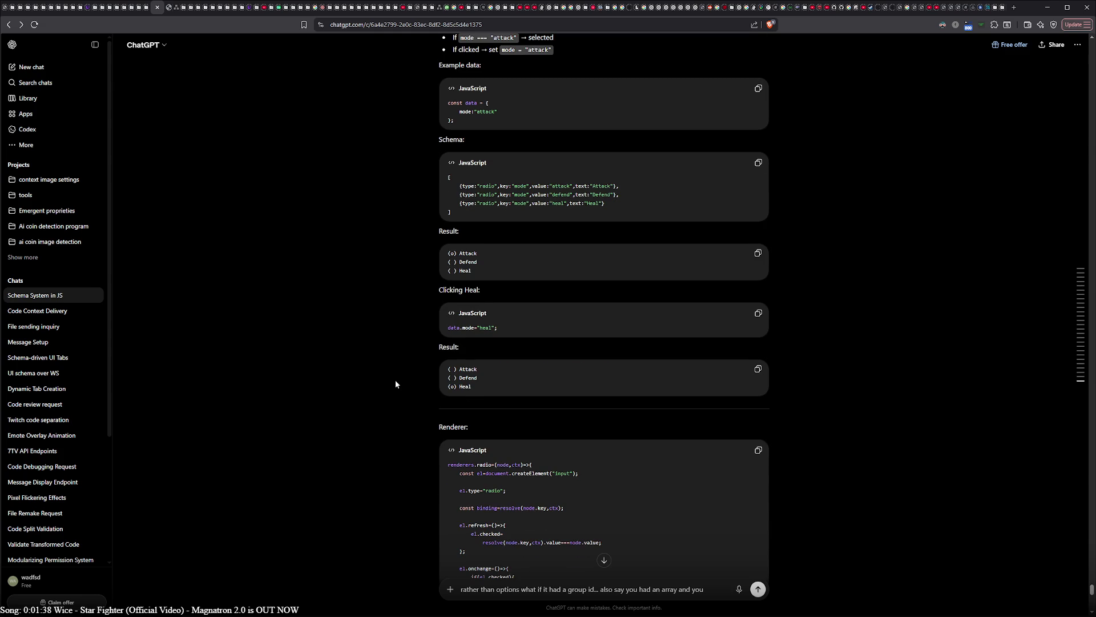
{"action": "scroll", "coordinate": [395, 384], "scroll_direction": "down", "scroll_amount": 2}
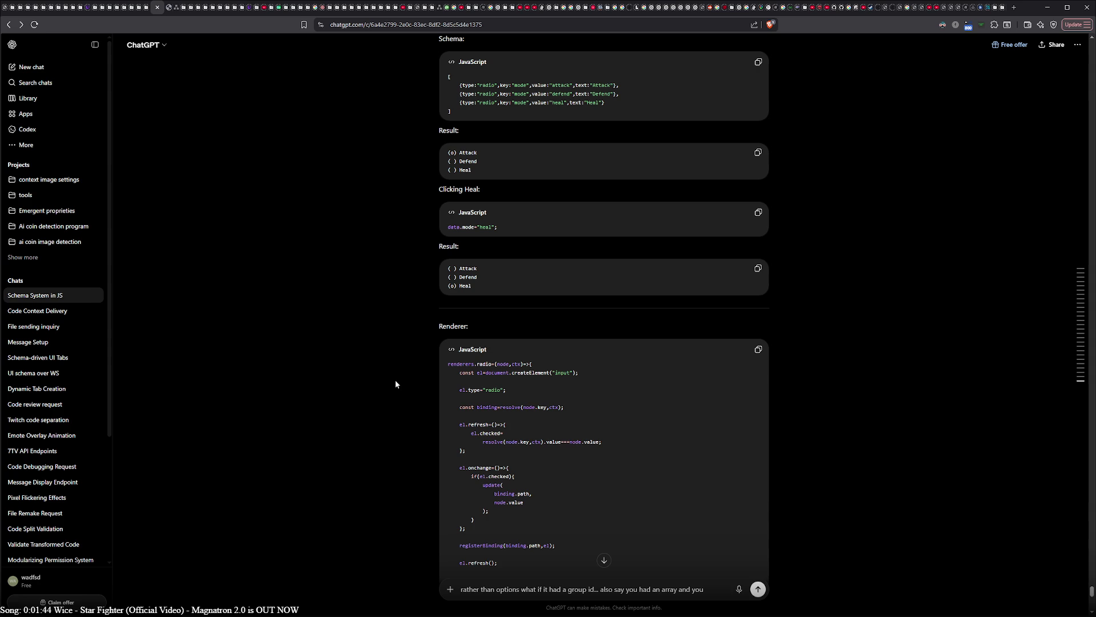
{"action": "scroll", "coordinate": [396, 382], "scroll_direction": "up", "scroll_amount": 6}
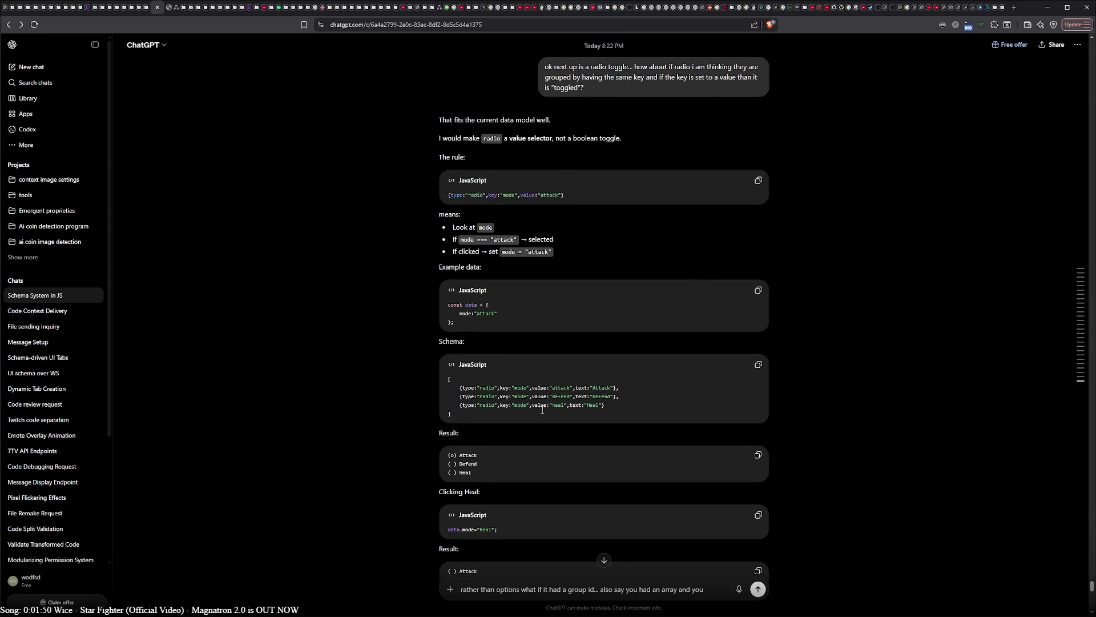
{"action": "scroll", "coordinate": [277, 418], "scroll_direction": "down", "scroll_amount": 4}
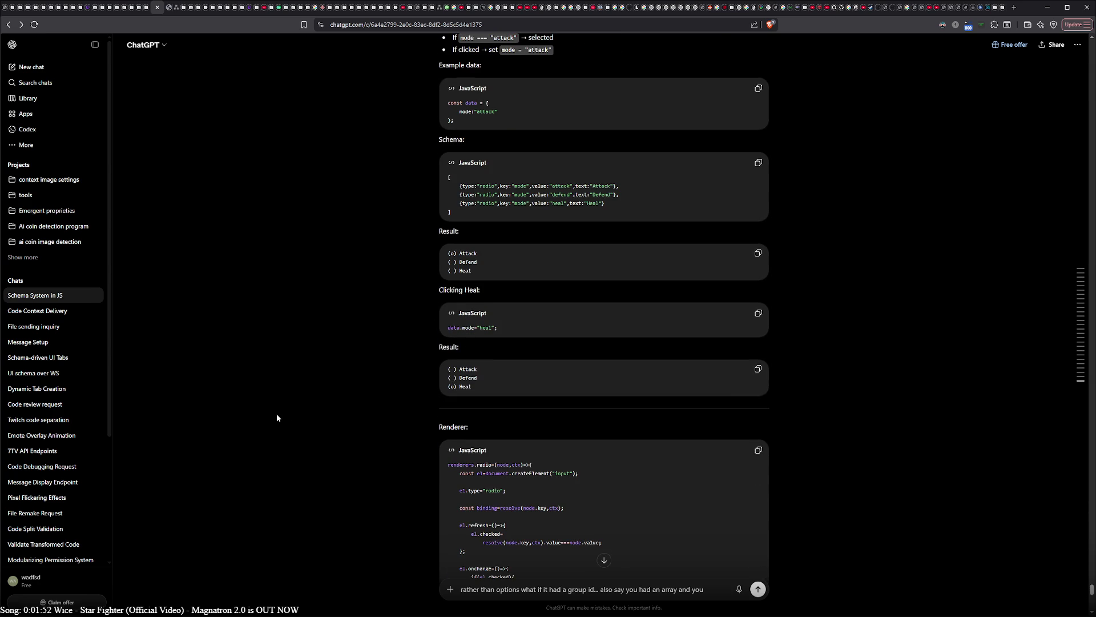
{"action": "scroll", "coordinate": [277, 418], "scroll_direction": "down", "scroll_amount": 4}
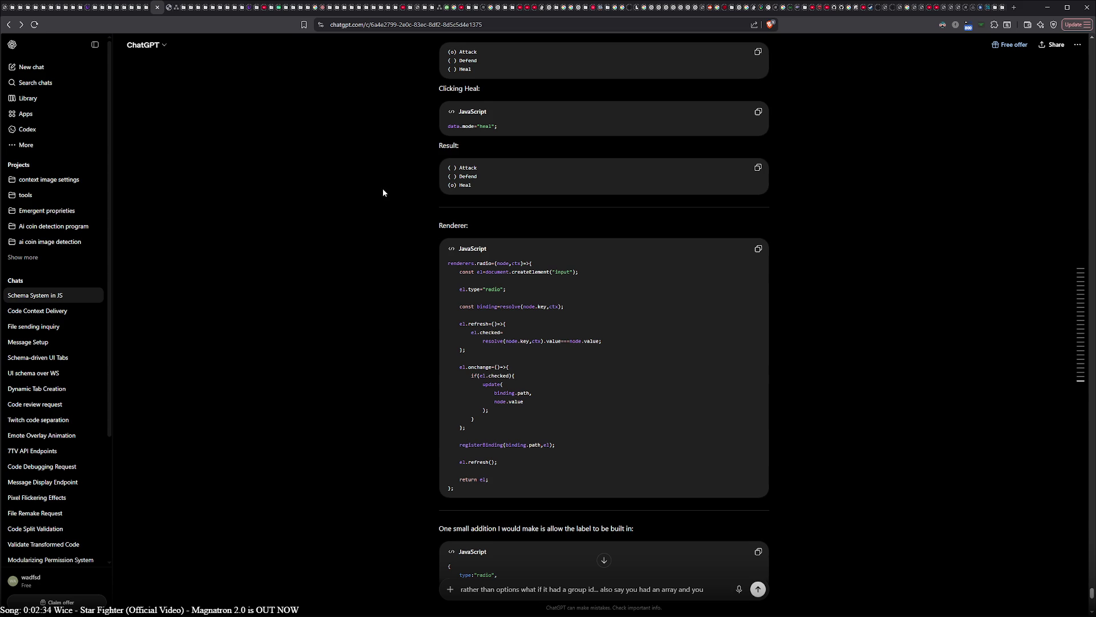
- Scroll to the reply's end, past the players array example and value-resolver suggestion
{"action": "scroll", "coordinate": [384, 186], "scroll_direction": "up", "scroll_amount": 5}
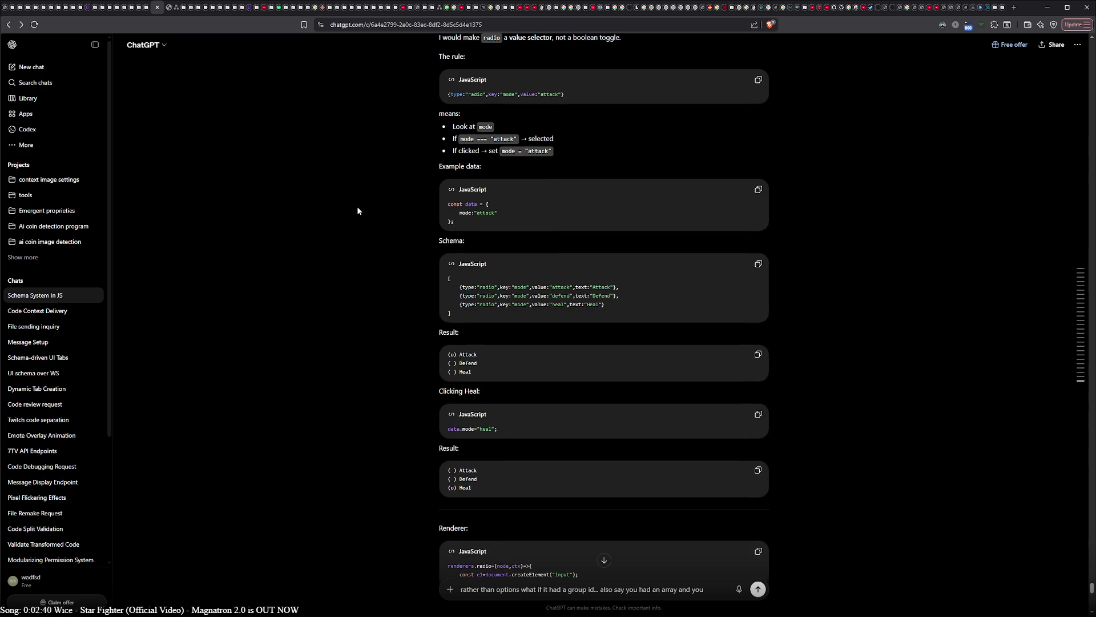
{"action": "scroll", "coordinate": [358, 211], "scroll_direction": "down", "scroll_amount": 5}
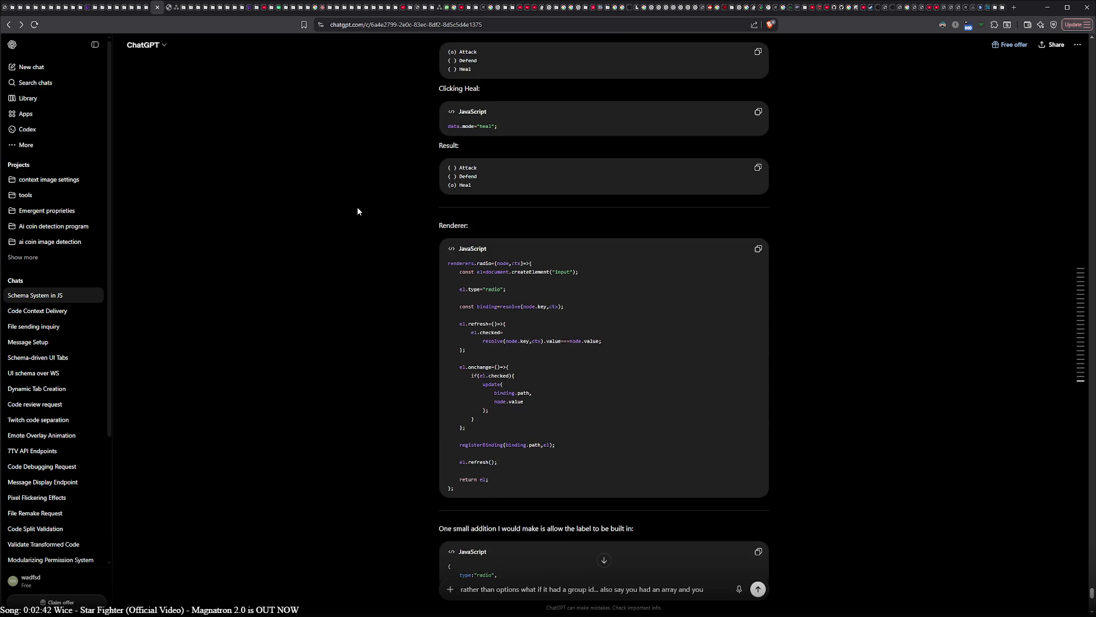
{"action": "scroll", "coordinate": [358, 211], "scroll_direction": "down", "scroll_amount": 5}
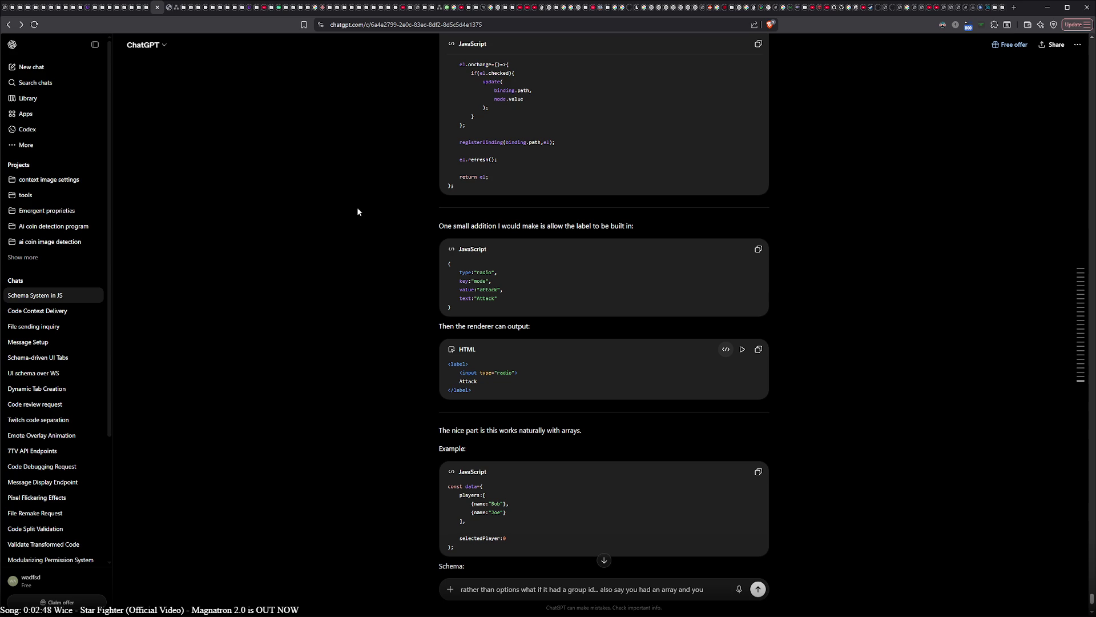
{"action": "scroll", "coordinate": [358, 211], "scroll_direction": "down", "scroll_amount": 2}
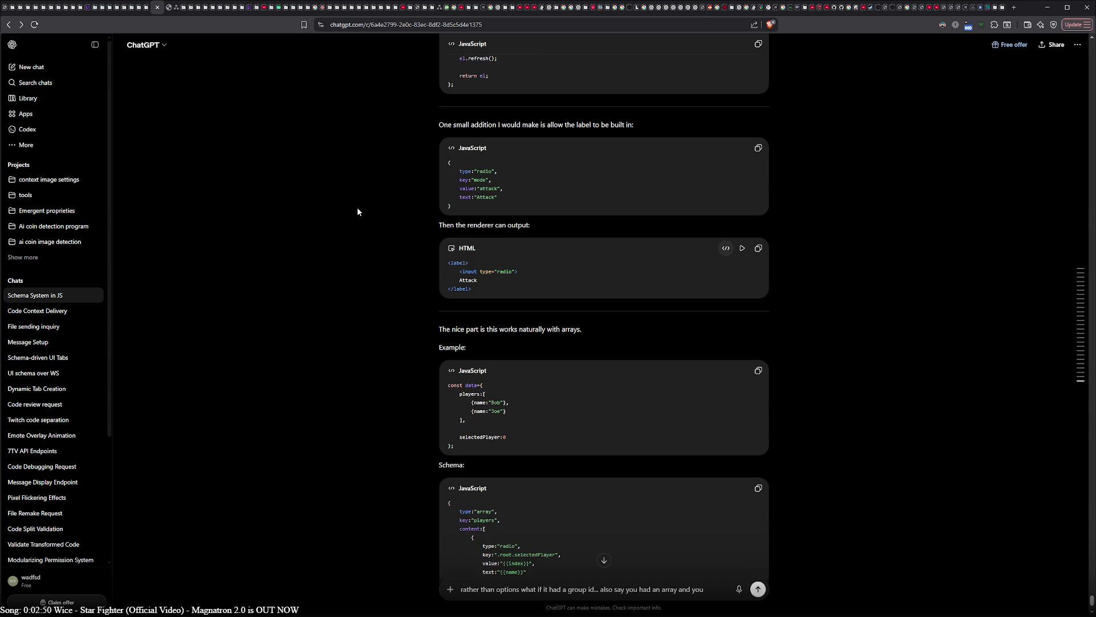
{"action": "scroll", "coordinate": [358, 209], "scroll_direction": "down", "scroll_amount": 2}
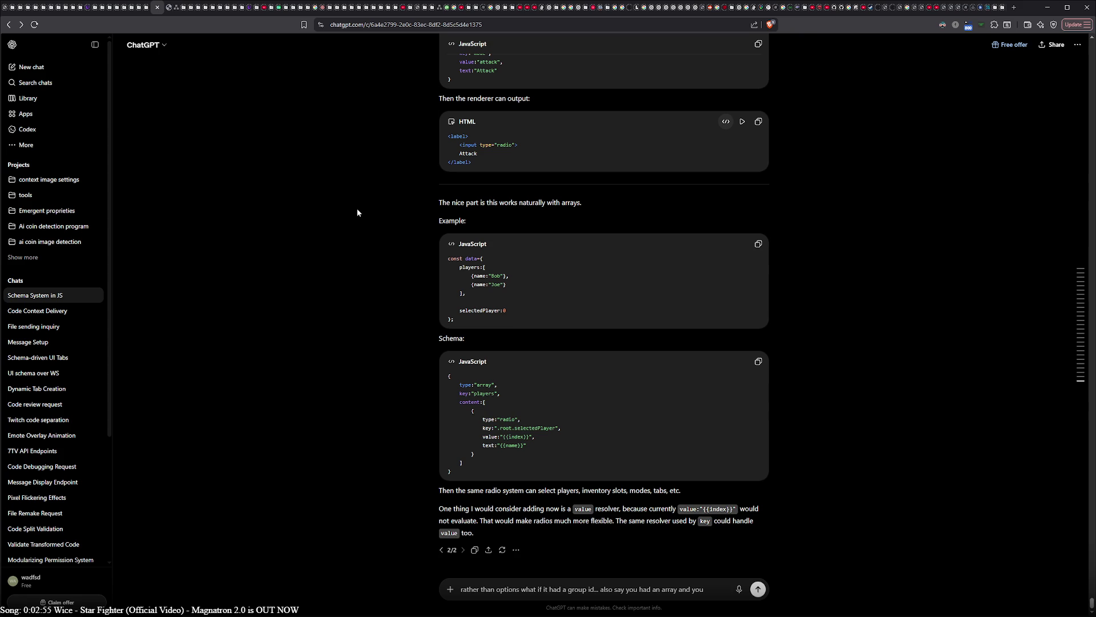
- Replace the draft with a follow-up suggesting a toggle check the value it's assigned to
{"action": "triple_click", "coordinate": [512, 589]}
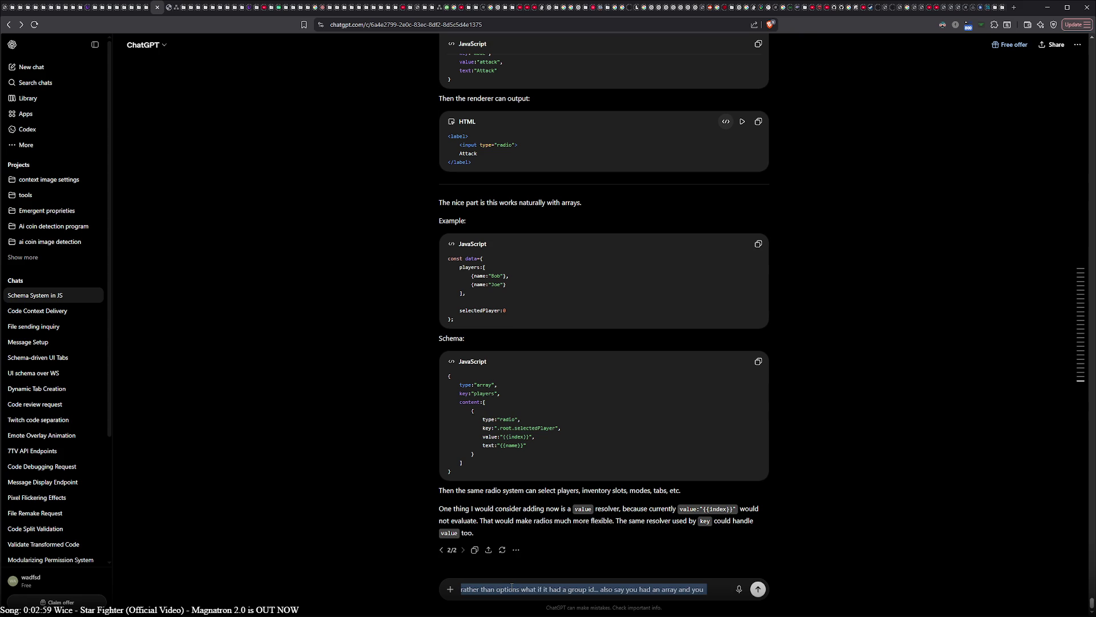
{"action": "type", "text": "now i am thinking what if we just "}
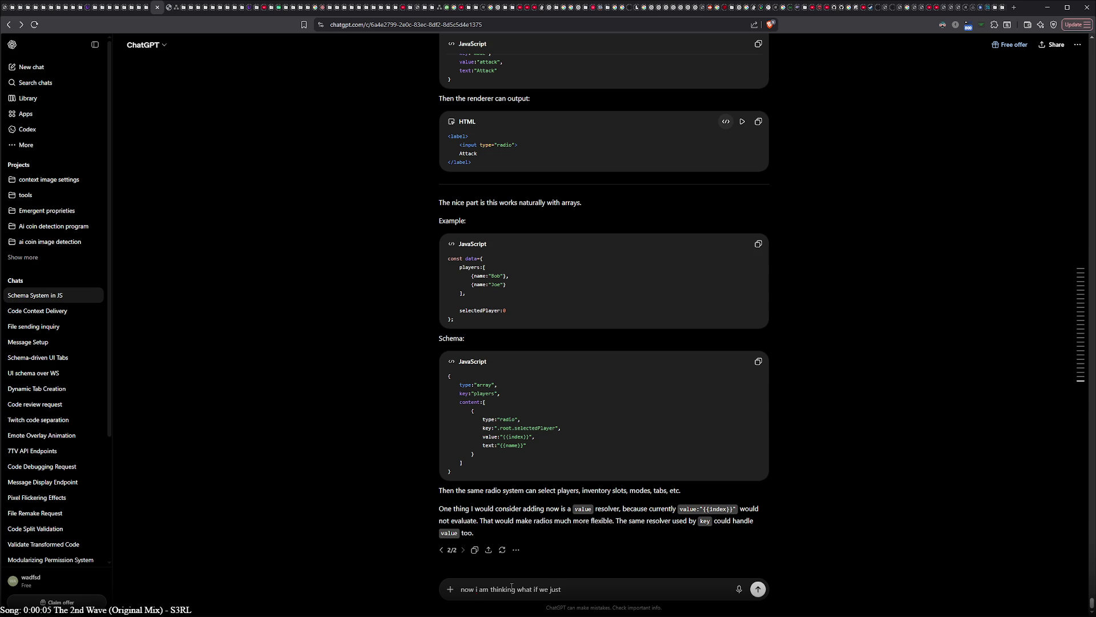
{"action": "type", "text": "had"}
{"action": "key", "text": "ctrl+shift+Left"}
{"action": "key", "text": "ctrl+shift+Left"}
{"action": "key", "text": "ctrl+shift+Left"}
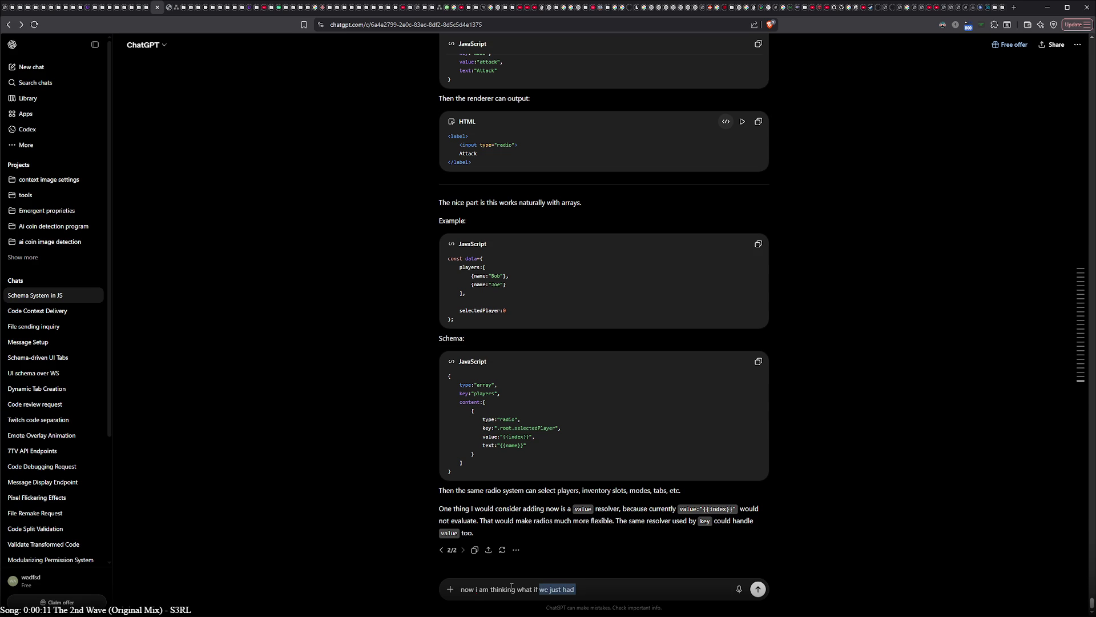
{"action": "type", "text": "rather than "}
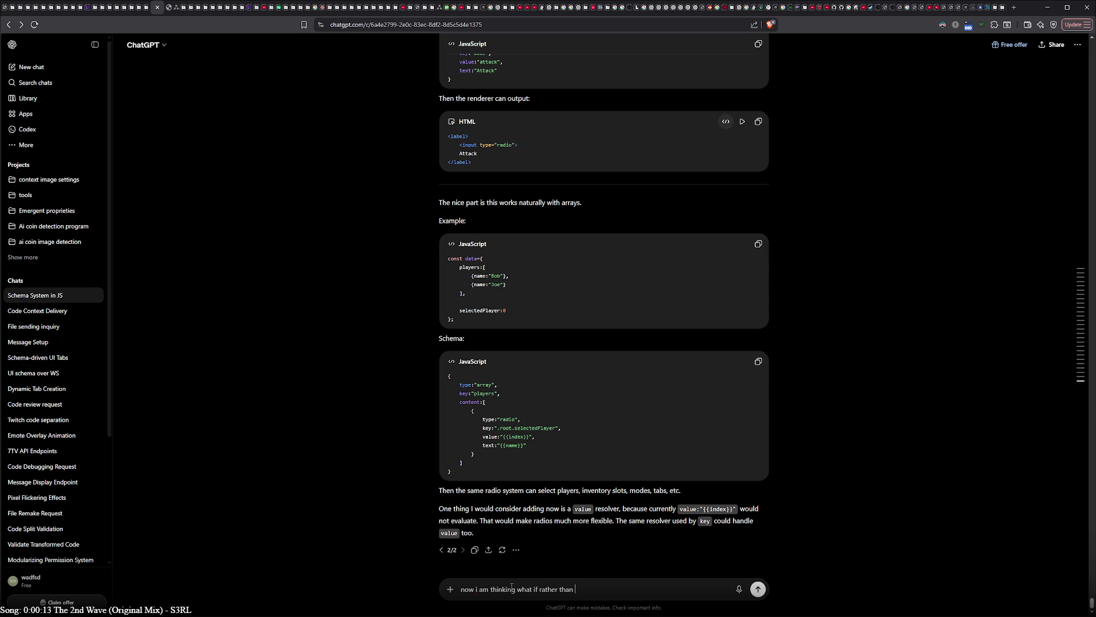
{"action": "type", "text": "making this as somet"}
{"action": "type", "text": "hing else we "}
{"action": "type", "text": "just"}
{"action": "type", "text": "have a toggle check th"}
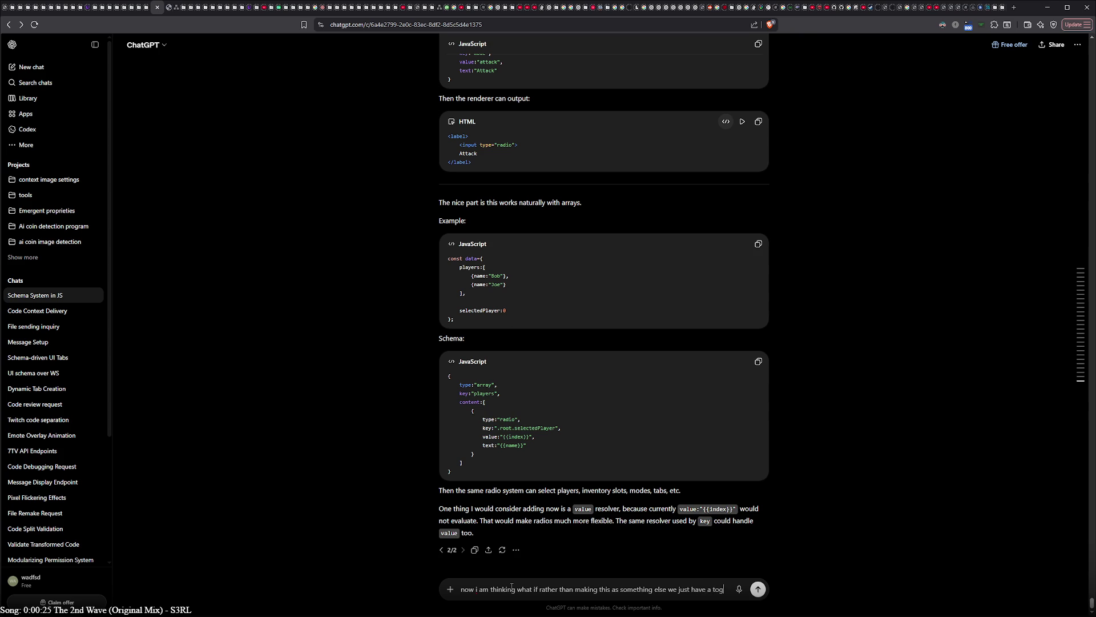
{"action": "type", "text": "e va"}
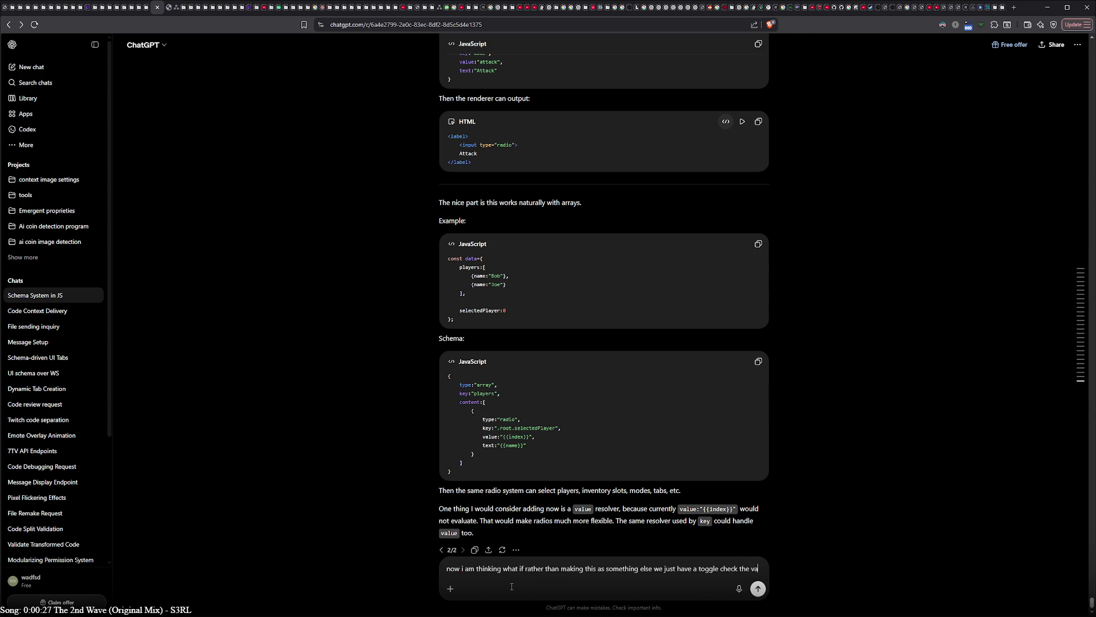
{"action": "type", "text": "lue"}
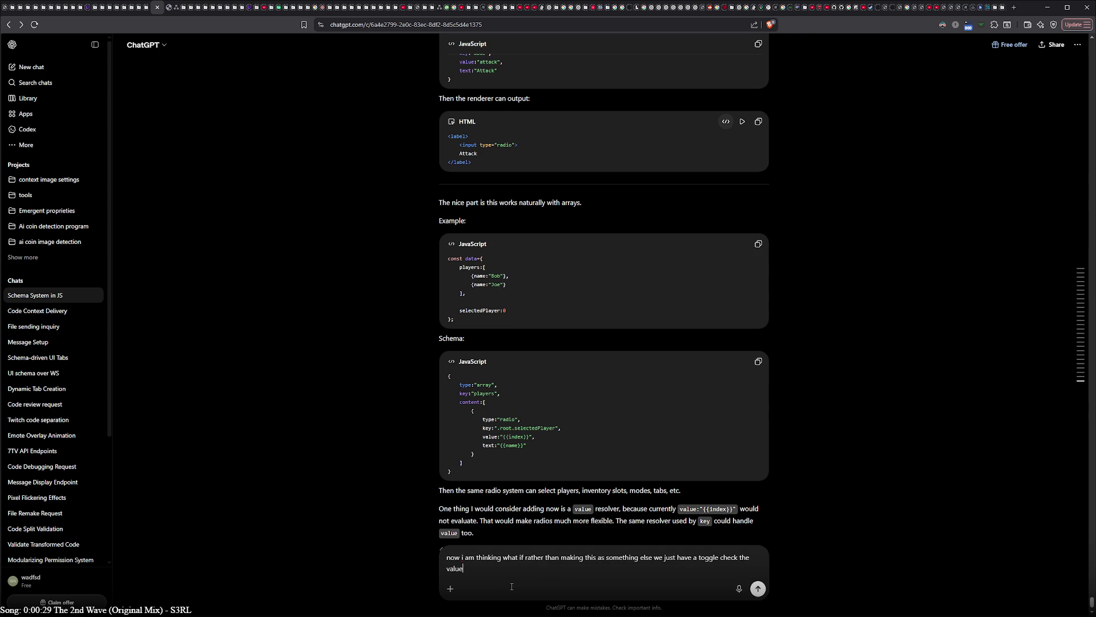
{"action": "type", "text": " of what its assighned to for what its st"}
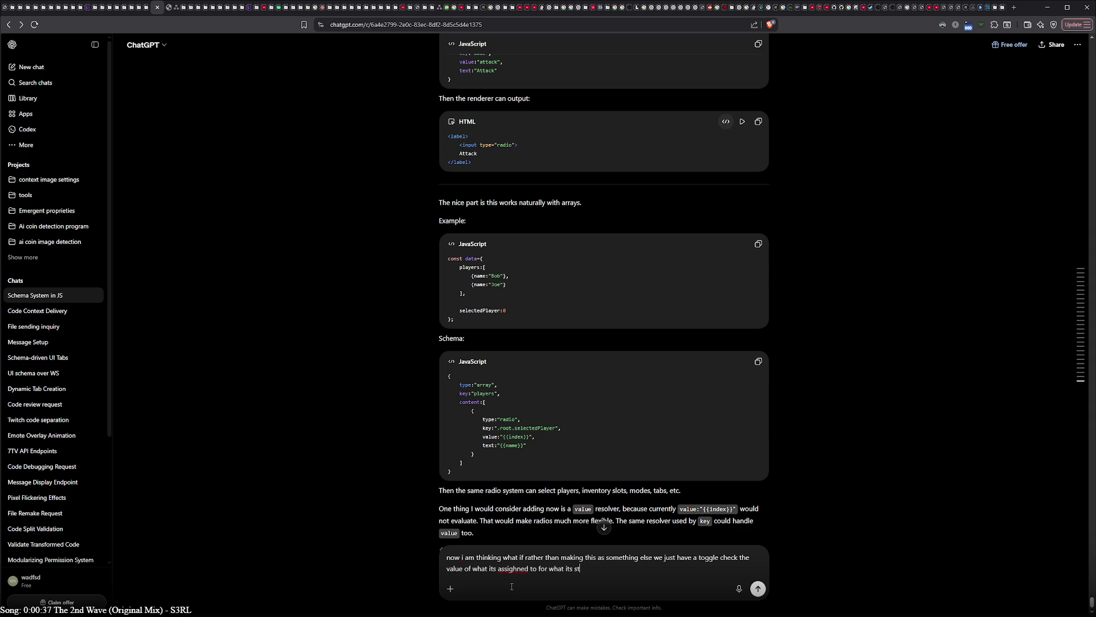
{"action": "type", "text": "ate is"}
- Correct 'assighned' to 'assigned' and continue with 'so we add a value to a toggle'
{"action": "right_click", "coordinate": [515, 568]}
{"action": "left_click", "coordinate": [542, 450]}
{"action": "type", "text": "so we add a value to a toggle"}
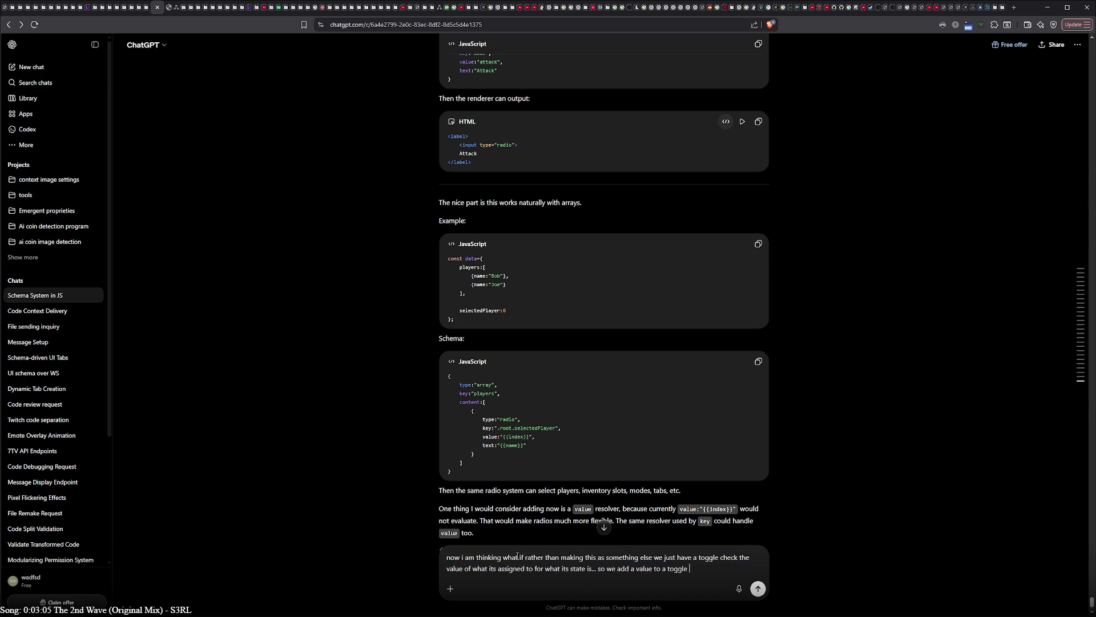
- Clear the unsent follow-up draft and scroll up to the earlier user message
{"action": "key", "text": "ctrl+a"}
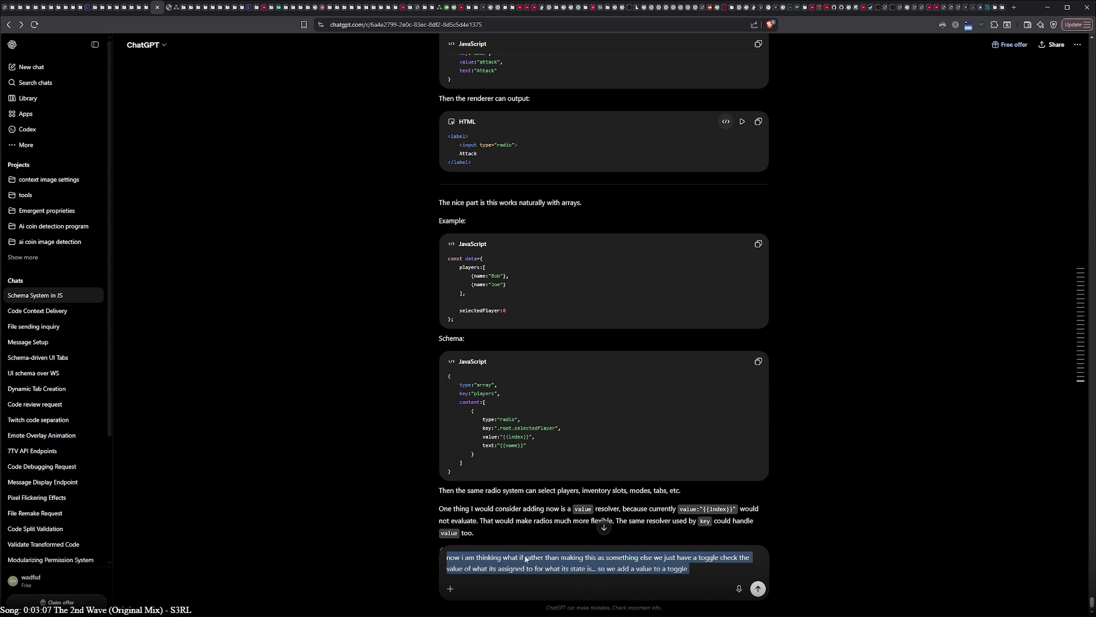
{"action": "type", "text": "what if insted w"}
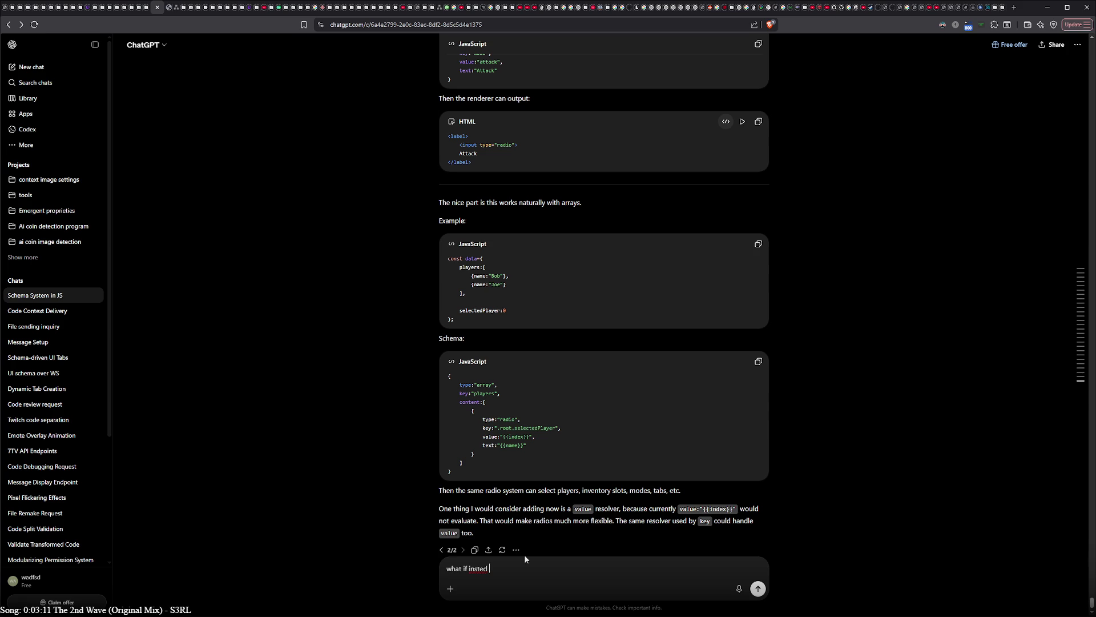
{"action": "type", "text": "e"}
{"action": "key", "text": "ctrl+a"}
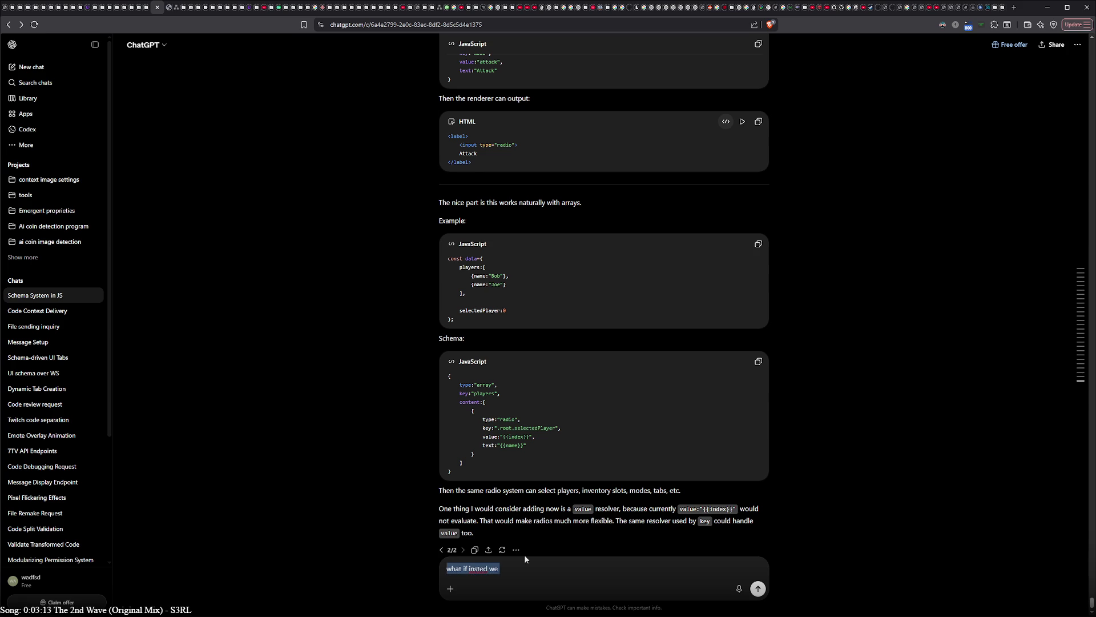
{"action": "key", "text": "BackSpace"}
{"action": "scroll", "coordinate": [622, 378], "scroll_direction": "up", "scroll_amount": 15}
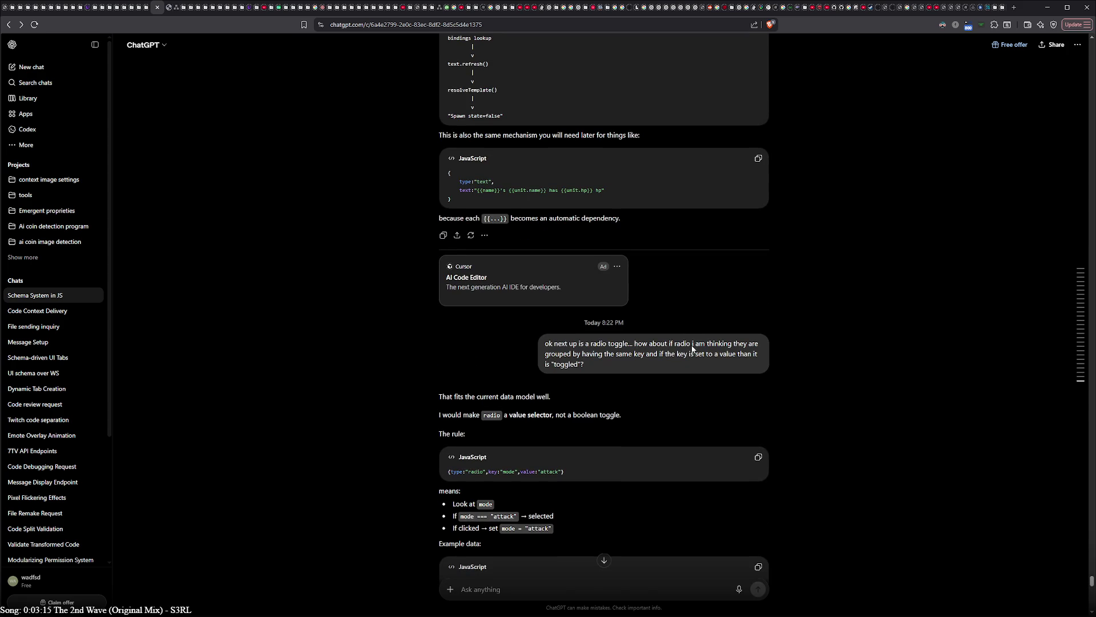
- Put the earlier radio-toggle question into edit mode with all its text selected
{"action": "mouse_move", "coordinate": [690, 352]}
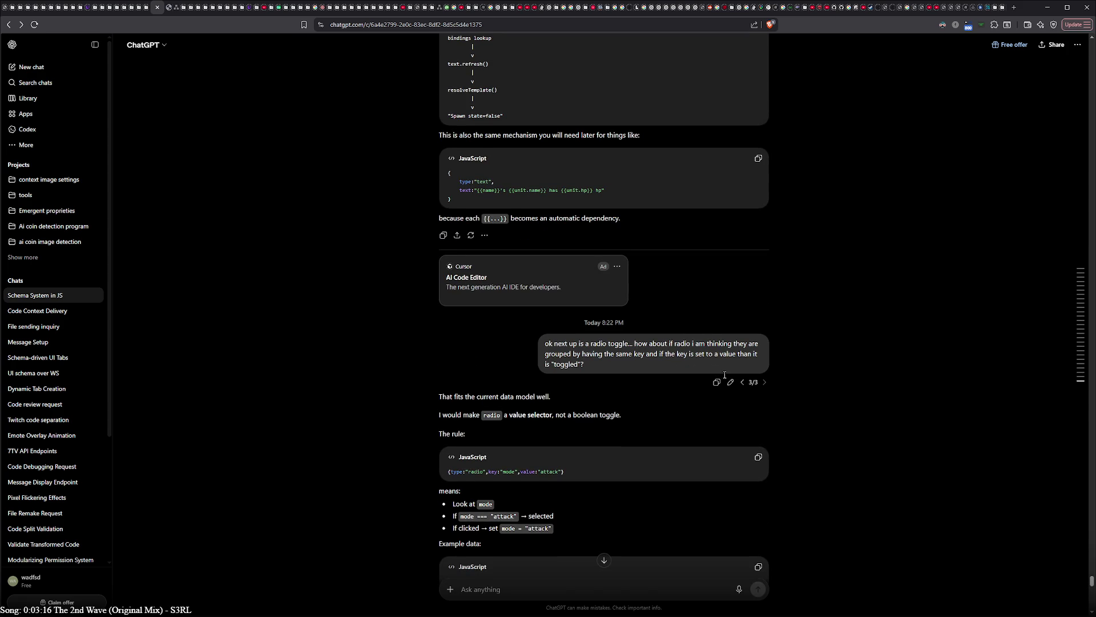
{"action": "double_click", "coordinate": [577, 351]}
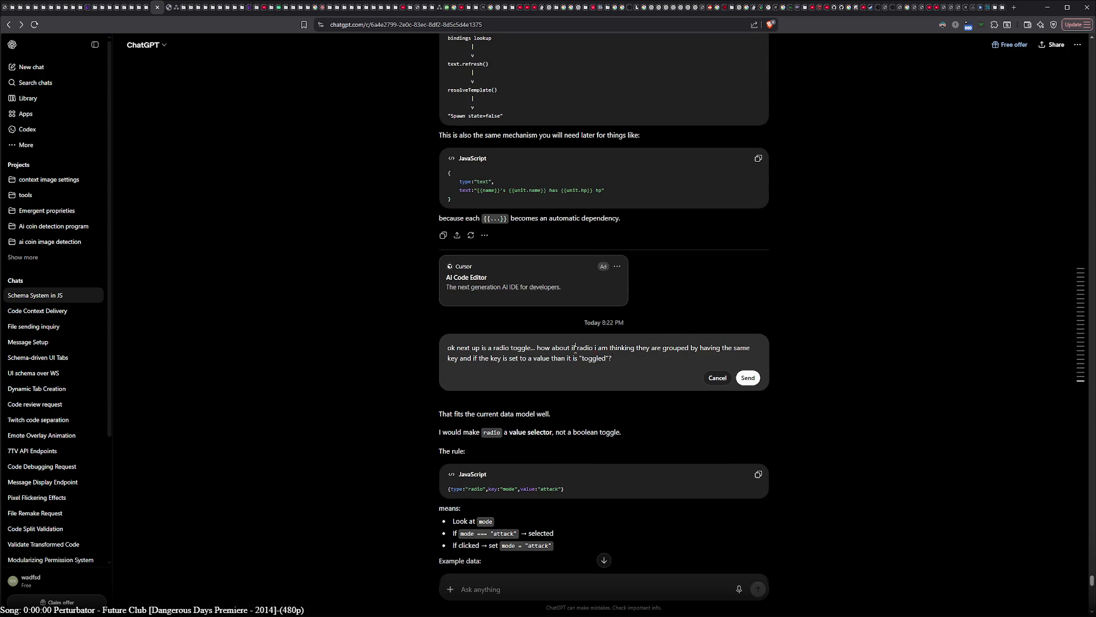
{"action": "key", "text": "ctrl+a"}
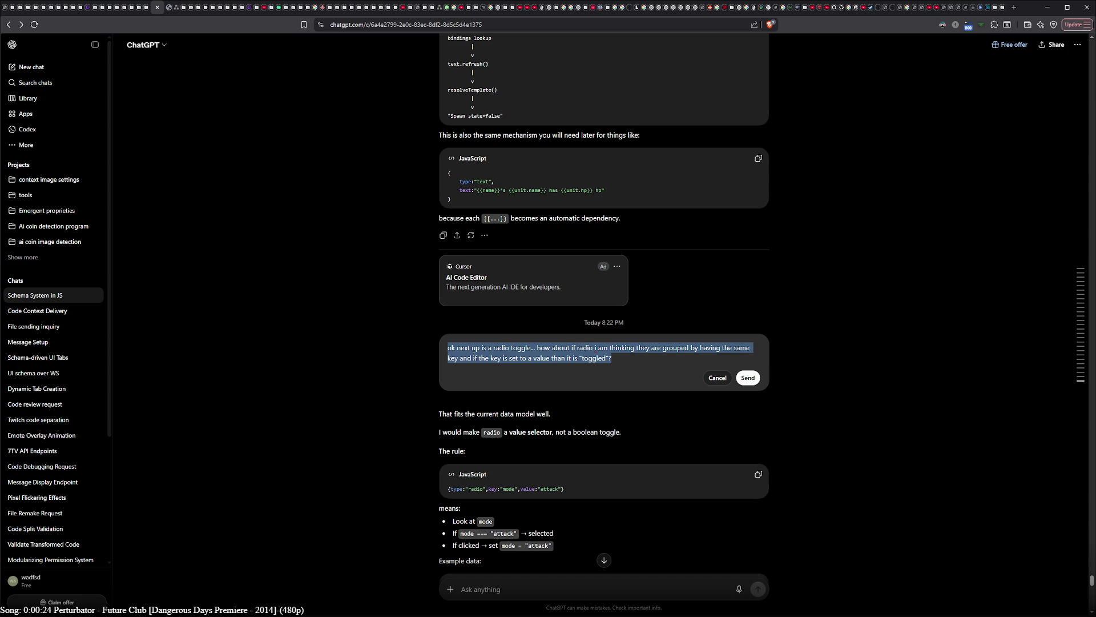
- Write 'ok now what if we add a value to a toggle that it will assign as an override to true/false'
{"action": "type", "text": "ok "}
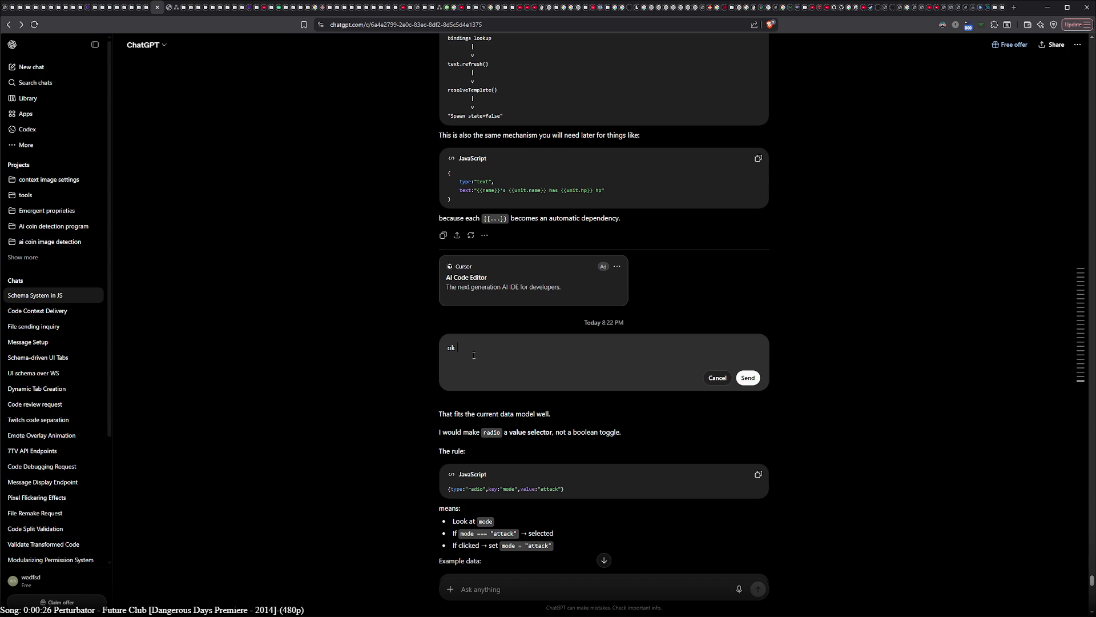
{"action": "type", "text": "now what if "}
{"action": "type", "text": "we"}
{"action": "type", "text": " add a val"}
{"action": "type", "text": "ue to a toggl"}
{"action": "type", "text": "e so"}
{"action": "key", "text": "BackSpace"}
{"action": "key", "text": "BackSpace"}
{"action": "type", "text": "that i will a"}
{"action": "type", "text": "ssighn rate"}
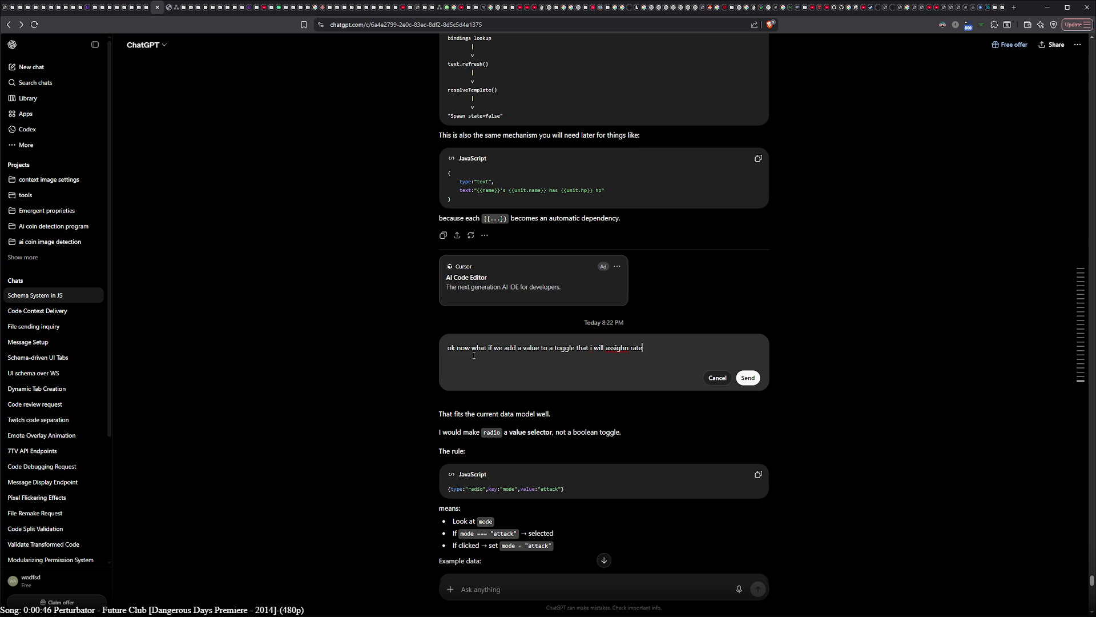
{"action": "type", "text": "her than "}
{"action": "type", "text": "true/"}
{"action": "type", "text": "false "}
{"action": "type", "text": "()"}
{"action": "right_click", "coordinate": [618, 345]}
{"action": "left_click", "coordinate": [629, 354]}
{"action": "type", "text": "as an overide to"}
{"action": "key", "text": "shift+Right"}
{"action": "key", "text": "shift+Right"}
{"action": "key", "text": "shift+Right"}
{"action": "key", "text": "BackSpace"}
{"action": "right_click", "coordinate": [655, 352]}
{"action": "left_click", "coordinate": [656, 361]}
- Add 'if its clicked it will assign the key to the value' plus a radio-option line
{"action": "type", "text": "... if its c"}
{"action": "type", "text": "licked it wi"}
{"action": "type", "text": "ll assighn"}
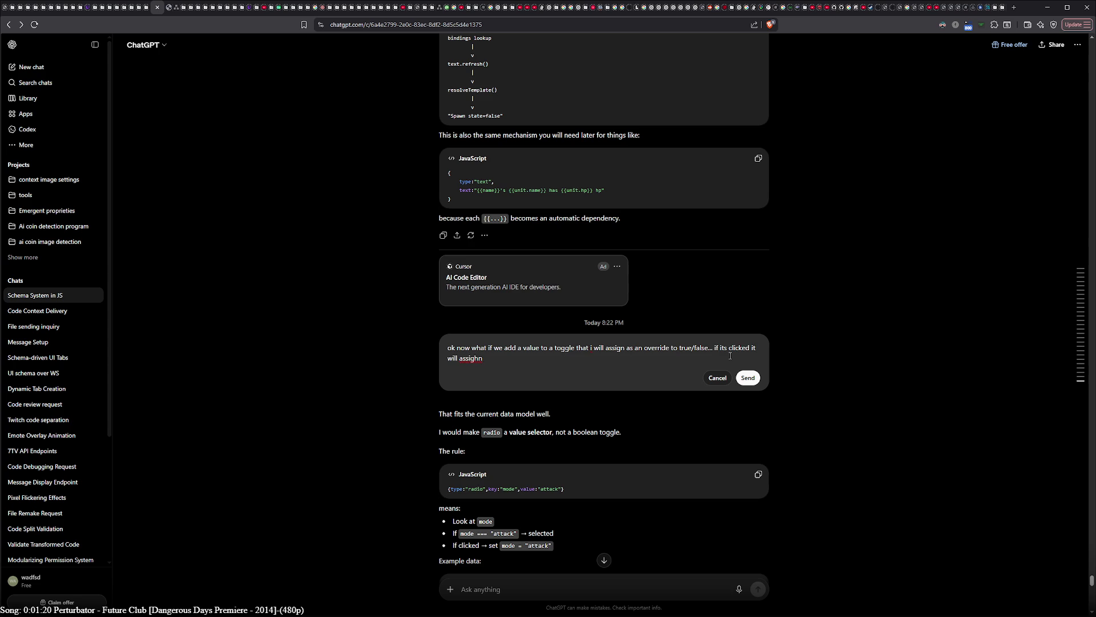
{"action": "key", "text": "BackSpace"}
{"action": "type", "text": "the key "}
{"action": "type", "text": "to the value"}
{"action": "right_click", "coordinate": [469, 359]}
{"action": "left_click", "coordinate": [481, 364]}
{"action": "left_click", "coordinate": [543, 358]}
{"action": "key", "text": "shift+Return"}
{"action": "type", "text": "that "}
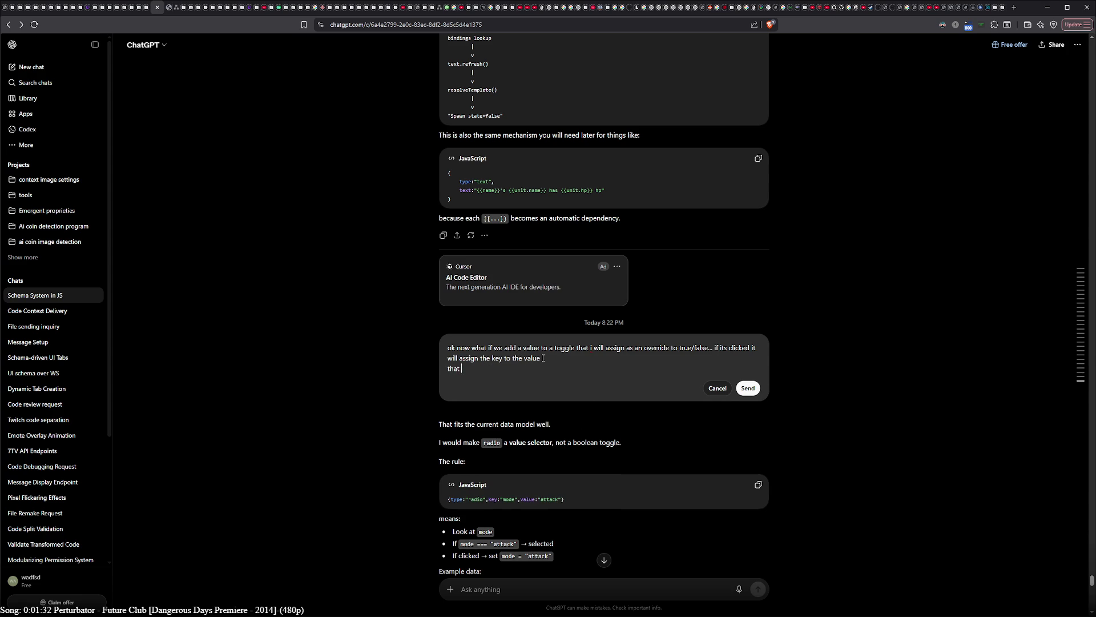
{"action": "type", "text": "way we can also use"}
{"action": "type", "text": " them as "}
{"action": "type", "text": "a radio"}
{"action": "type", "text": " option"}
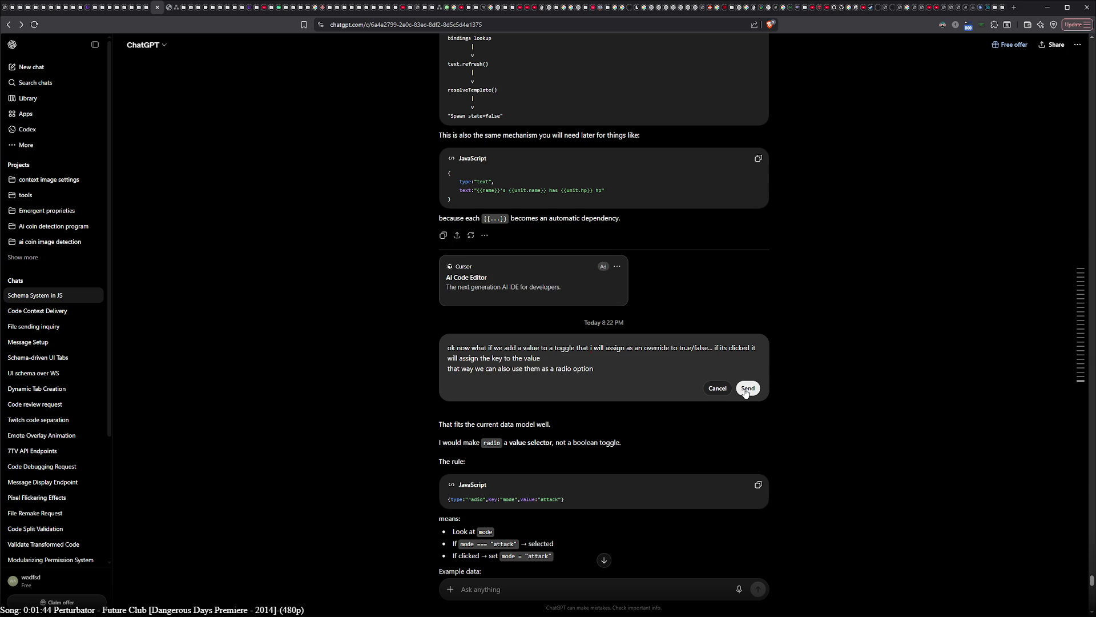
- Change 'as' to 'like', send the edited question, and scroll to the 'When clicked' example
{"action": "double_click", "coordinate": [546, 368]}
{"action": "type", "text": "like"}
{"action": "key", "text": "Return"}
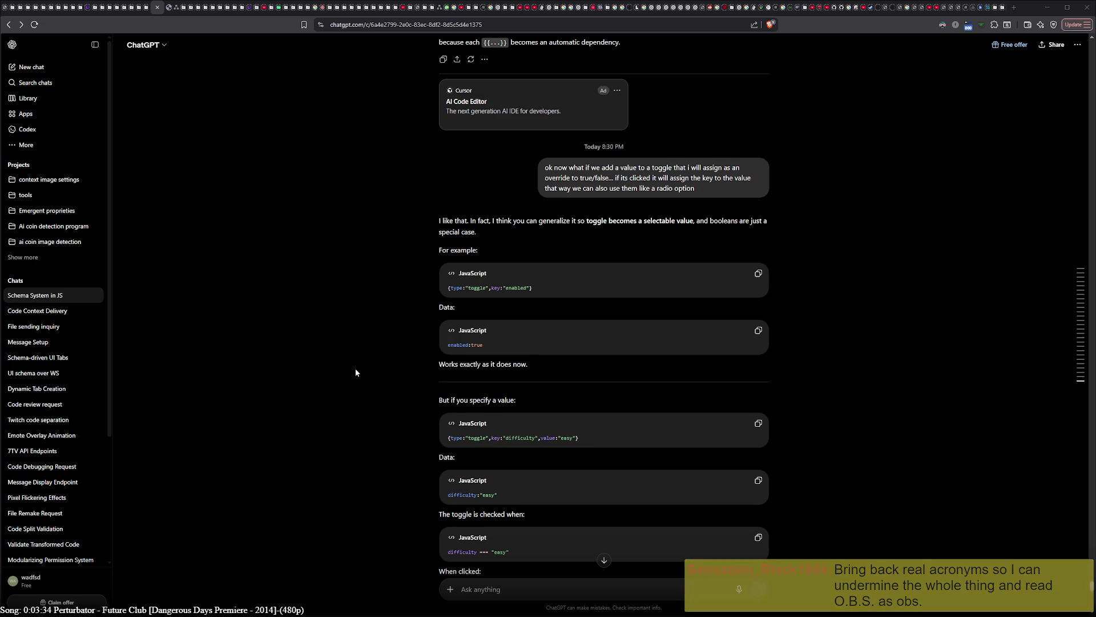
{"action": "scroll", "coordinate": [355, 368], "scroll_direction": "down", "scroll_amount": 2}
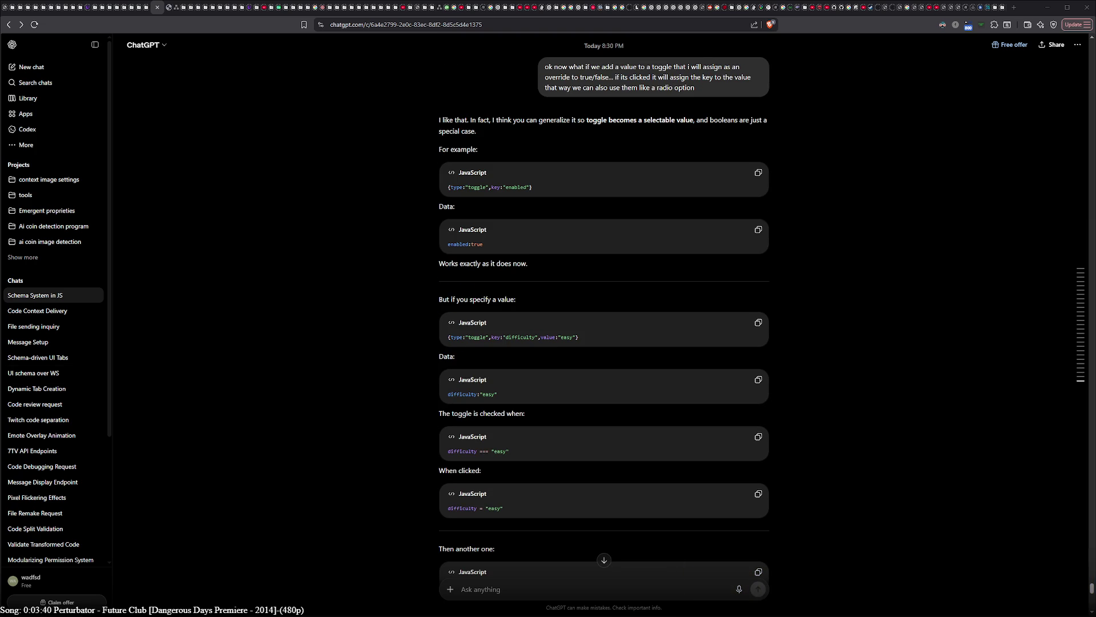
{"action": "key", "text": "alt+Tab"}
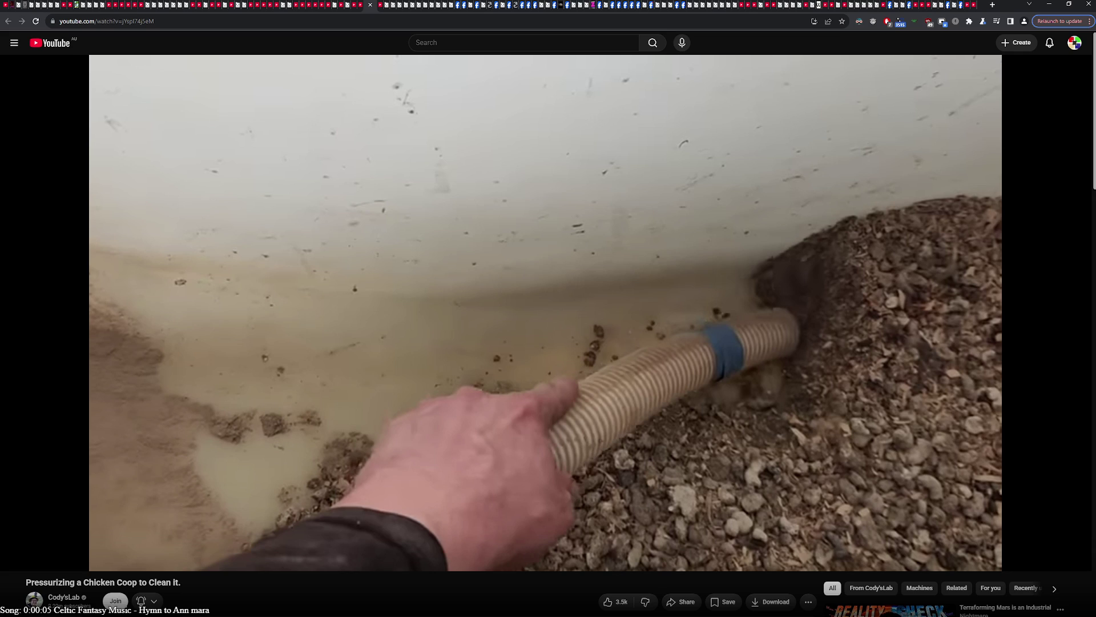
- Resume the 'Pressurizing a Chicken Coop to Clean It.' video on YouTube
{"action": "left_click", "coordinate": [411, 326]}
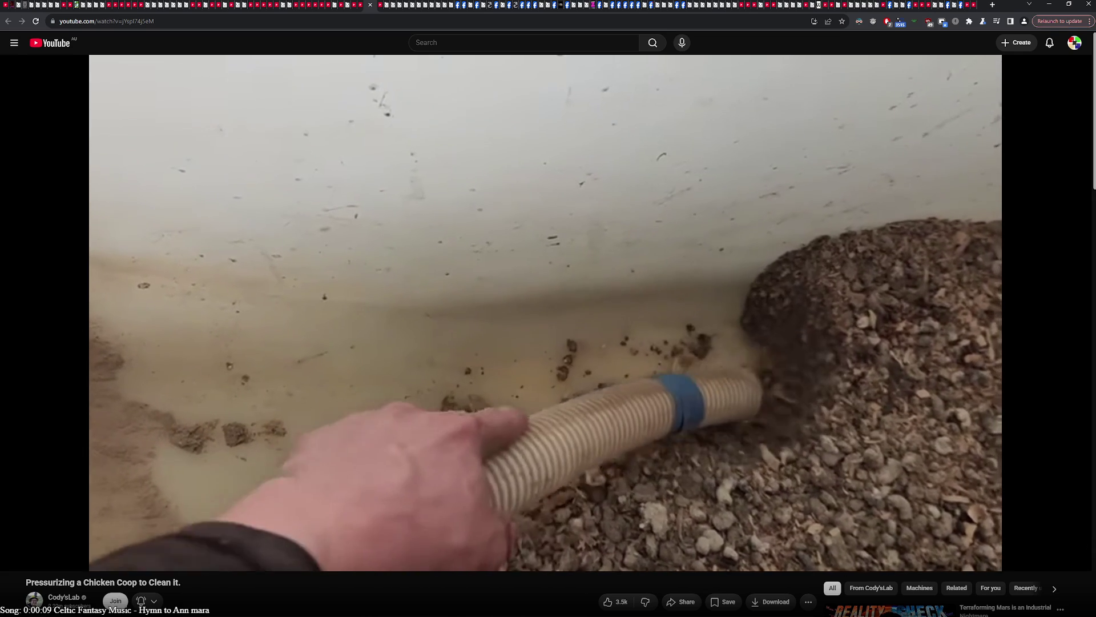
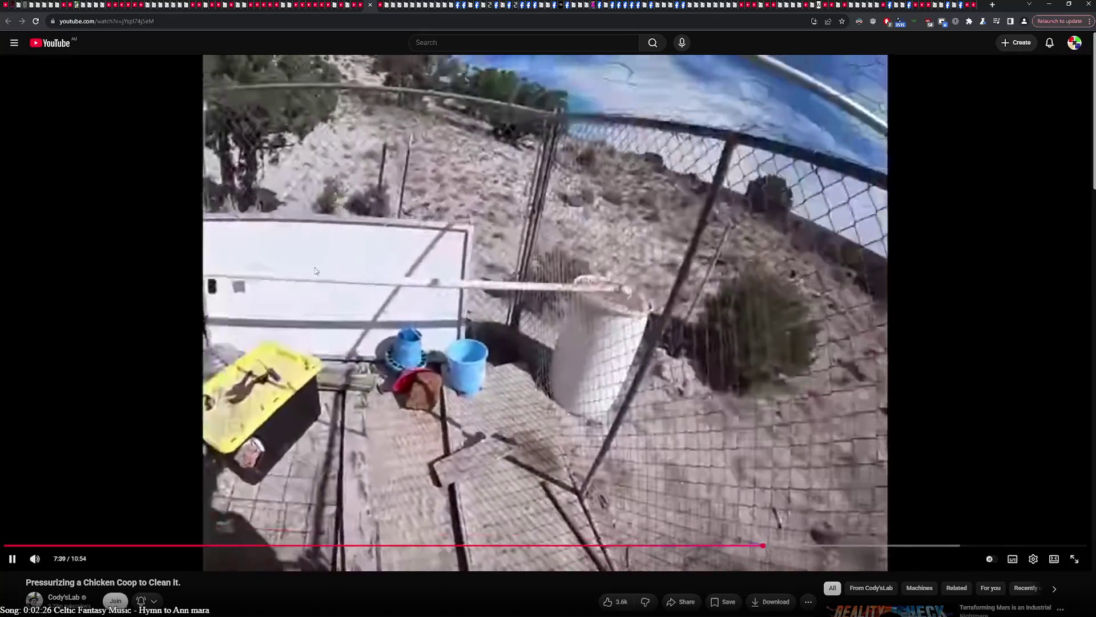
{"action": "left_click", "coordinate": [304, 262]}
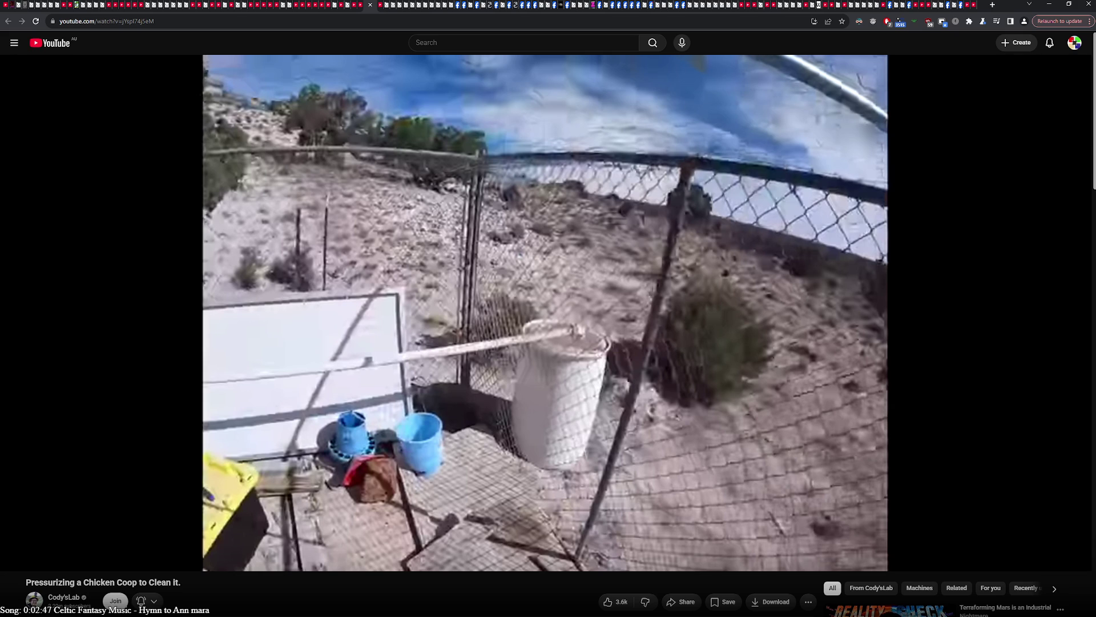
{"action": "mouse_move", "coordinate": [249, 335]}
{"action": "mouse_move", "coordinate": [401, 283]}
{"action": "mouse_move", "coordinate": [127, 346]}
{"action": "mouse_move", "coordinate": [265, 314]}
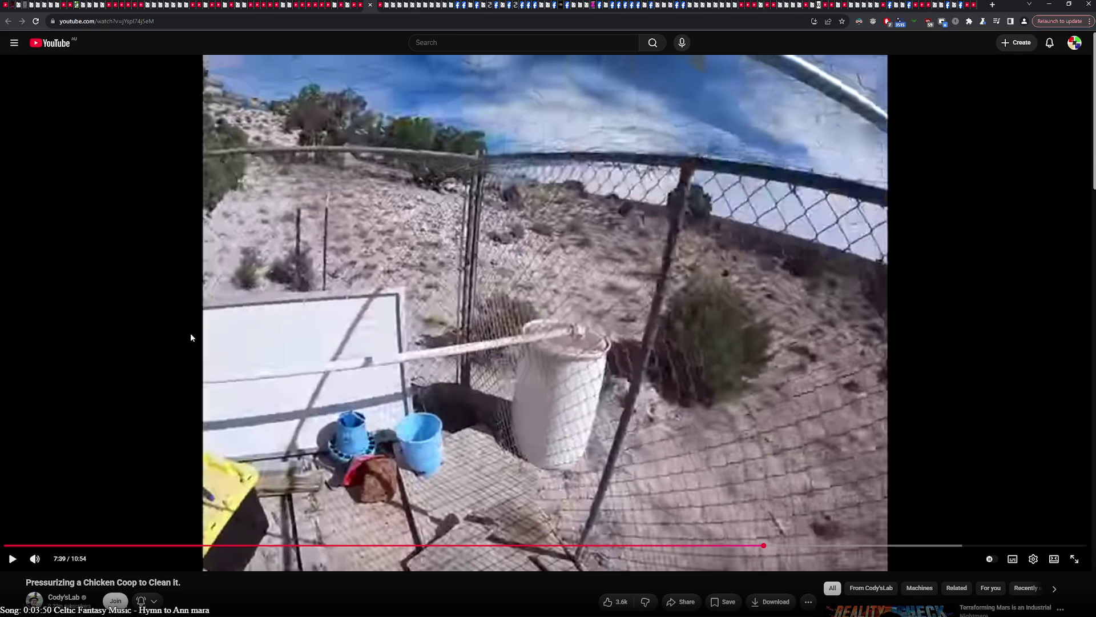
{"action": "left_click", "coordinate": [135, 370]}
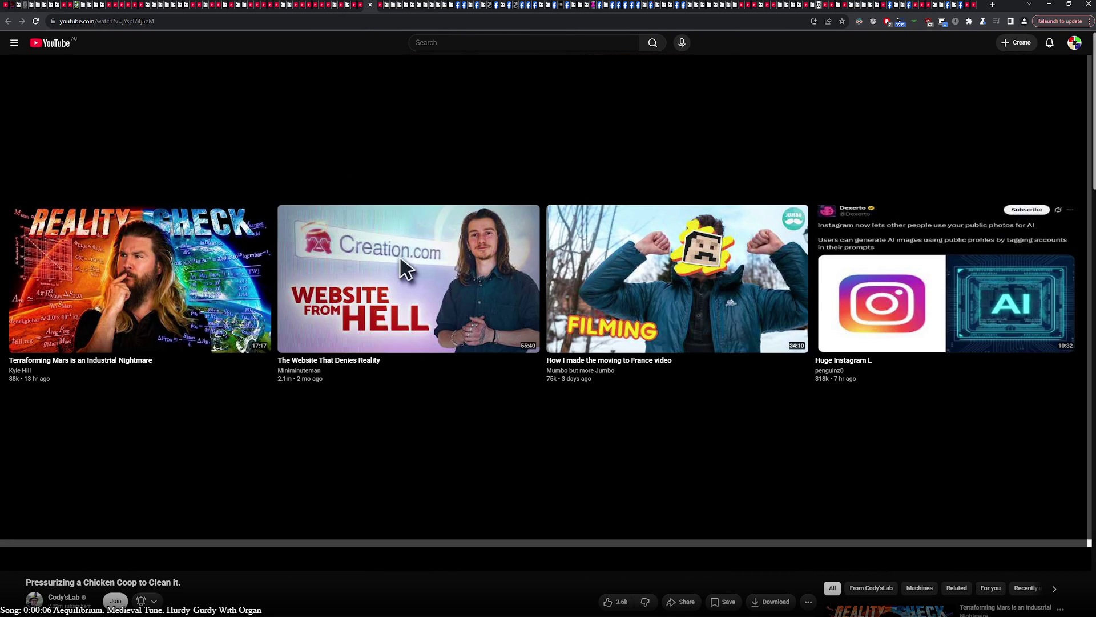
{"action": "mouse_move", "coordinate": [348, 104]}
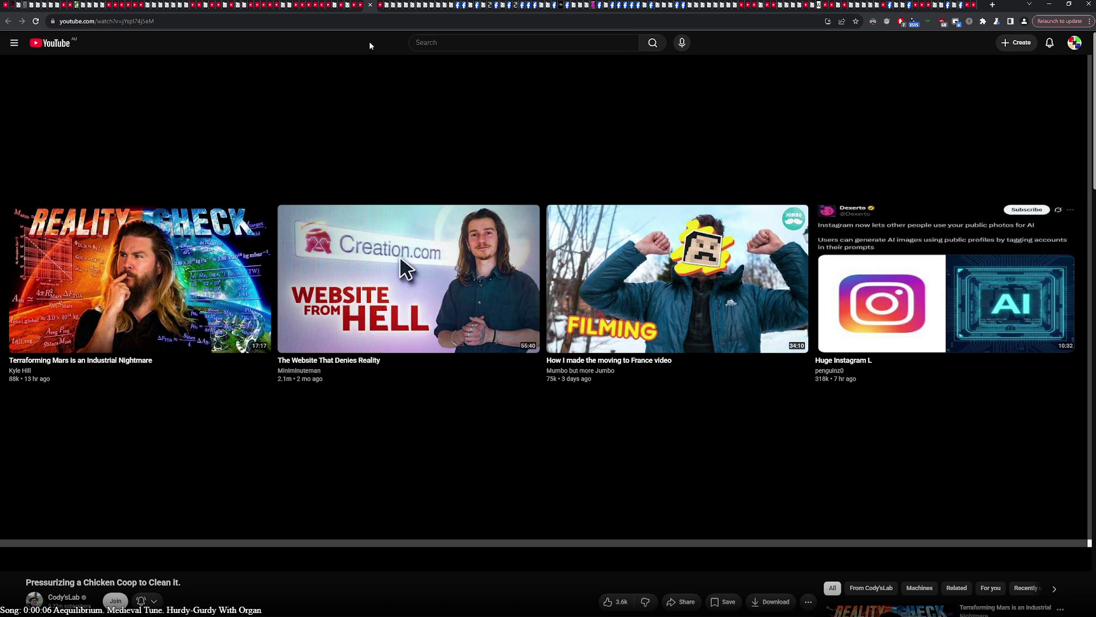
{"action": "left_click", "coordinate": [886, 296]}
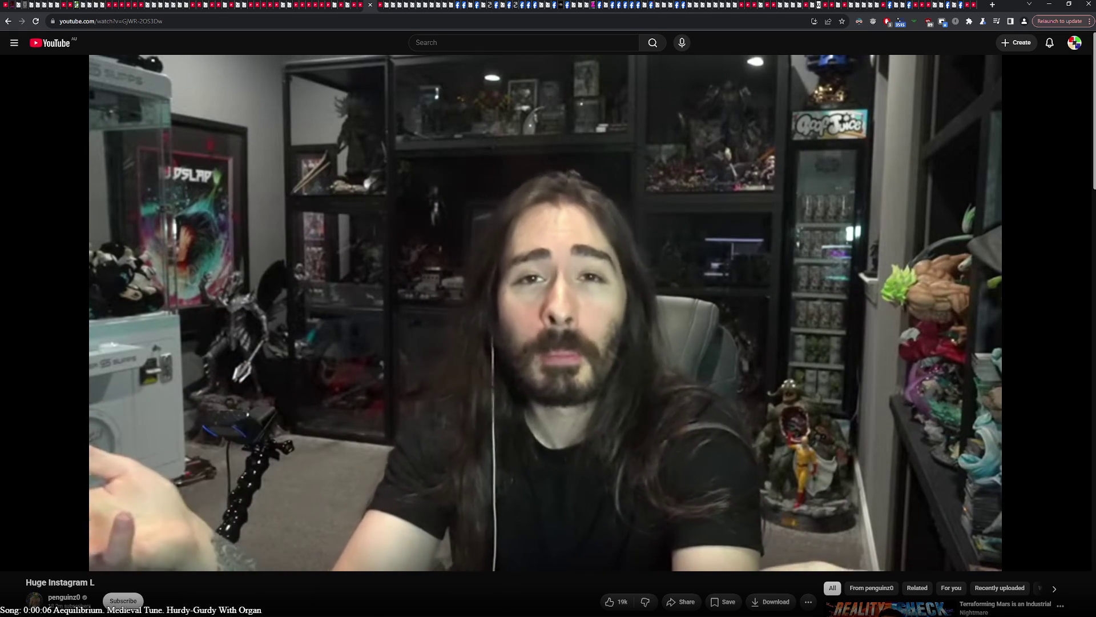
{"action": "mouse_move", "coordinate": [629, 327]}
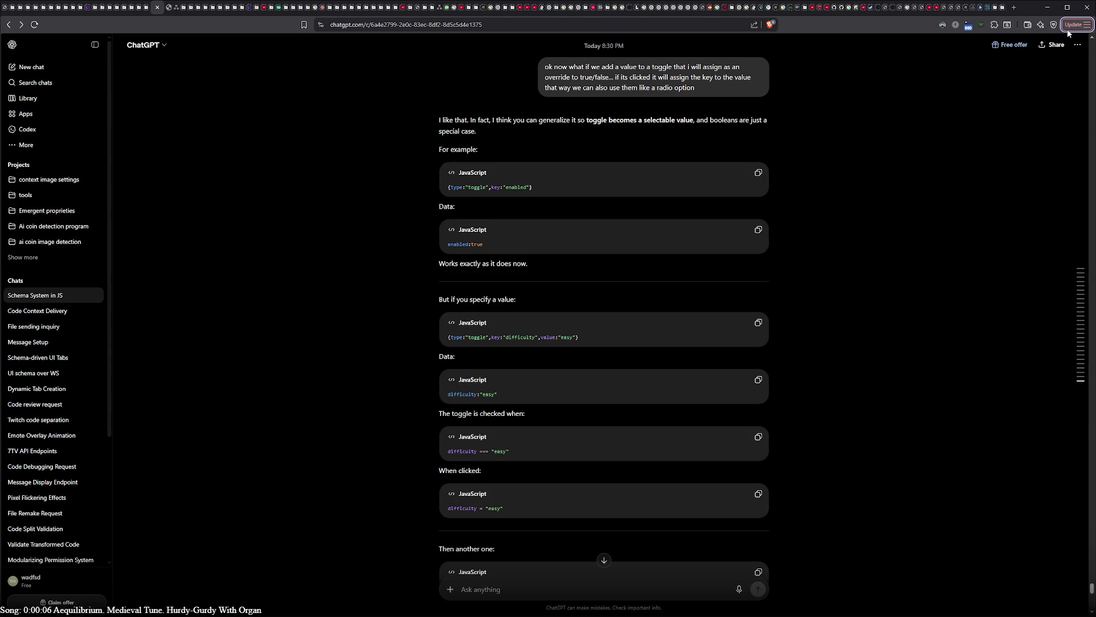
{"action": "left_click", "coordinate": [1048, 7]}
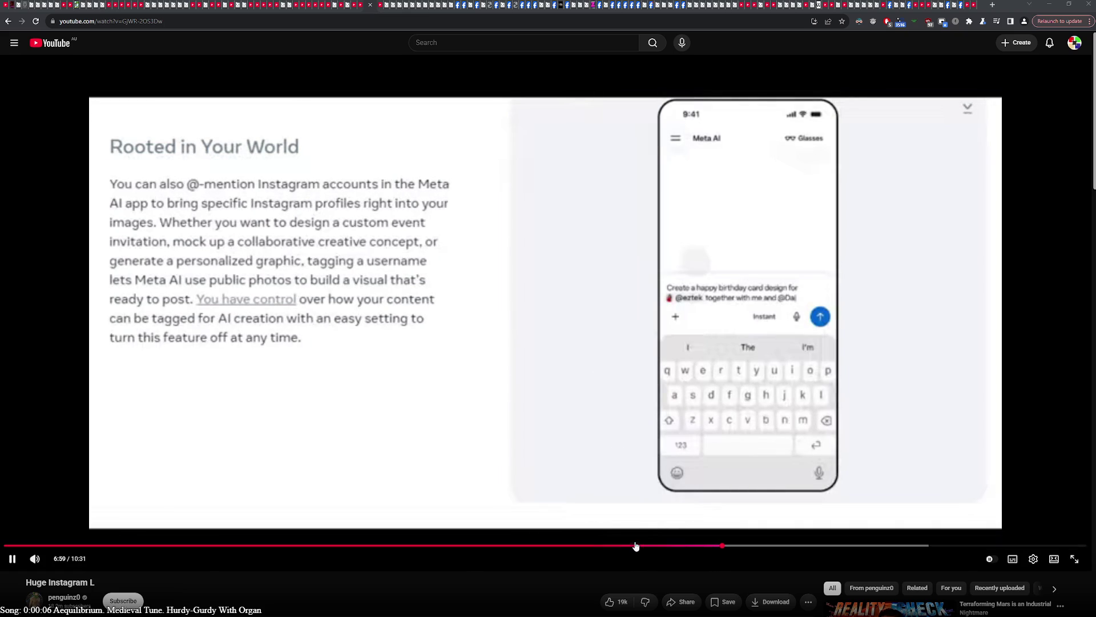
{"action": "left_click", "coordinate": [524, 547]}
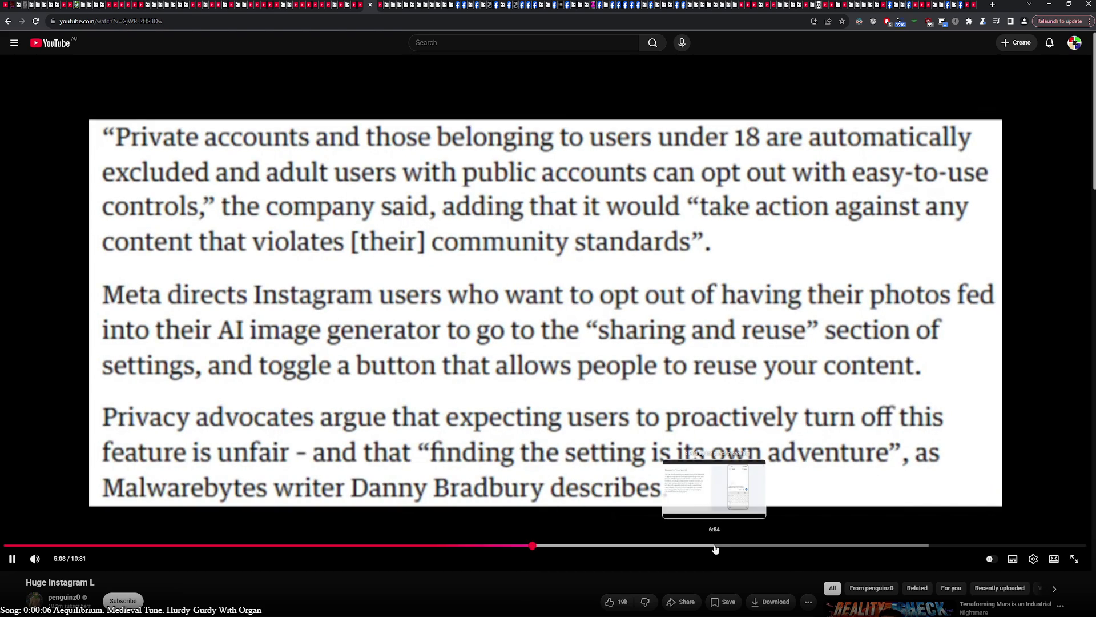
{"action": "left_click", "coordinate": [714, 546]}
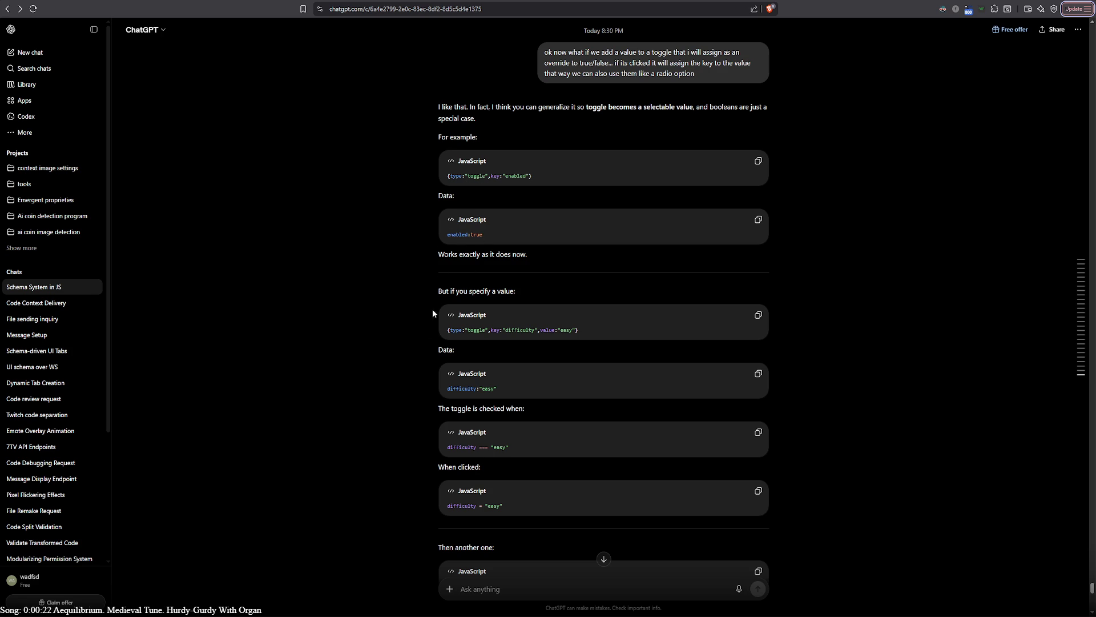
{"action": "scroll", "coordinate": [420, 338], "scroll_direction": "down", "scroll_amount": 2}
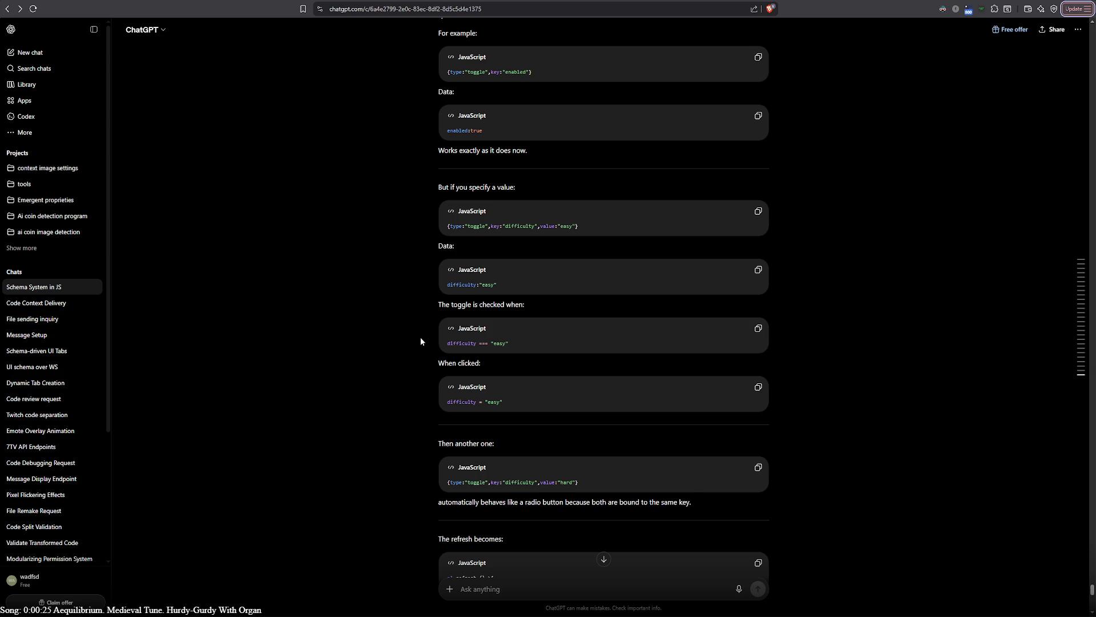
{"action": "scroll", "coordinate": [421, 341], "scroll_direction": "down", "scroll_amount": 2}
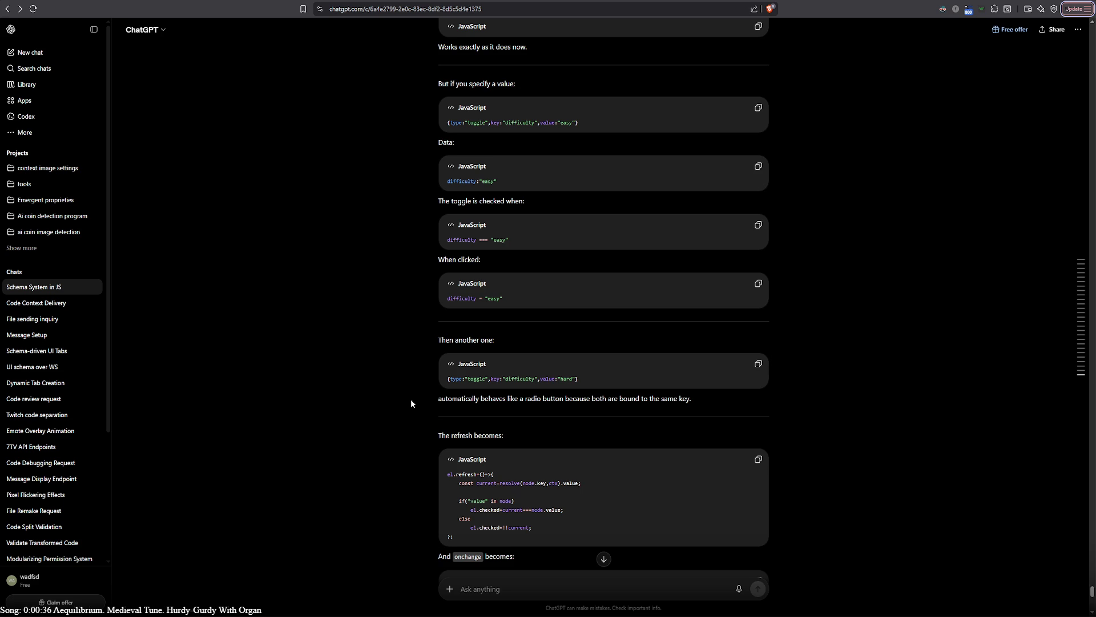
{"action": "scroll", "coordinate": [411, 404], "scroll_direction": "down", "scroll_amount": 2}
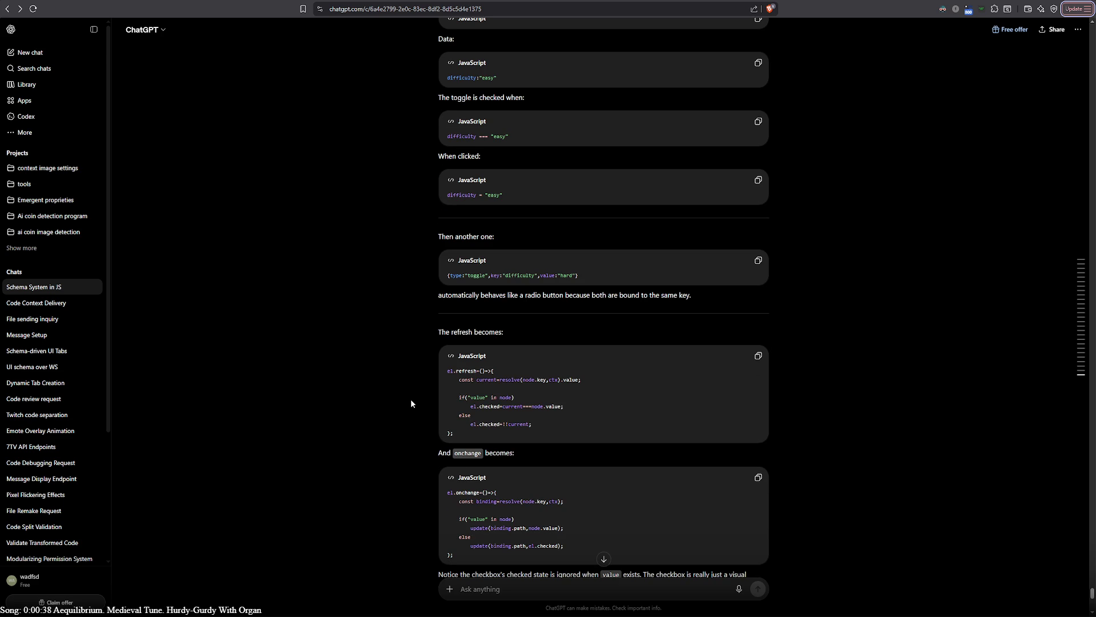
{"action": "scroll", "coordinate": [411, 403], "scroll_direction": "down", "scroll_amount": 2}
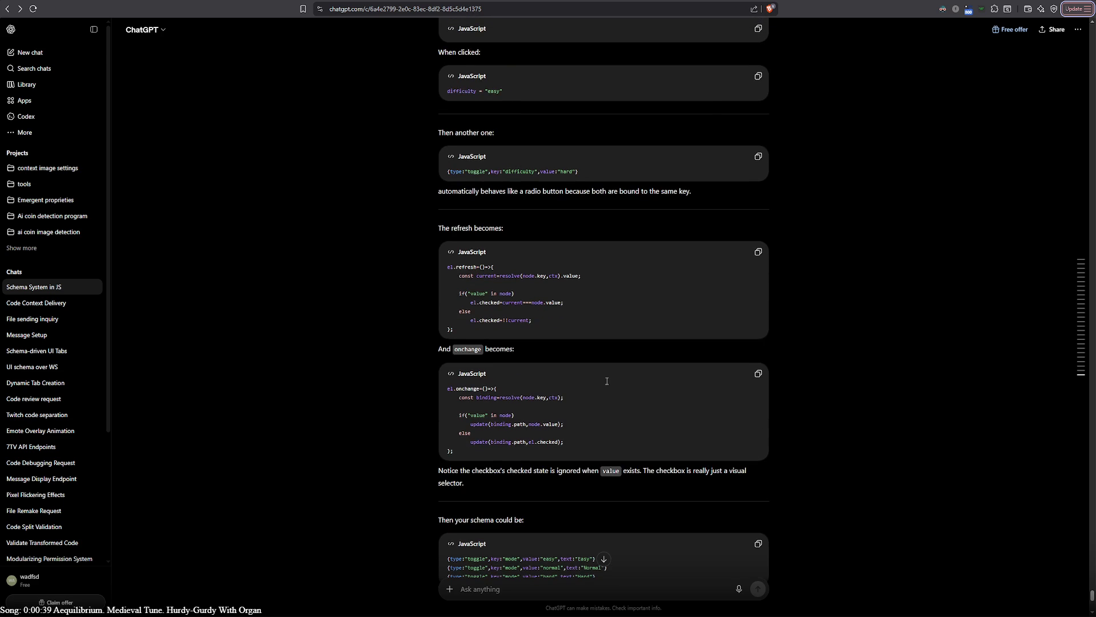
{"action": "left_click", "coordinate": [760, 254]}
{"action": "key", "text": "alt+Tab"}
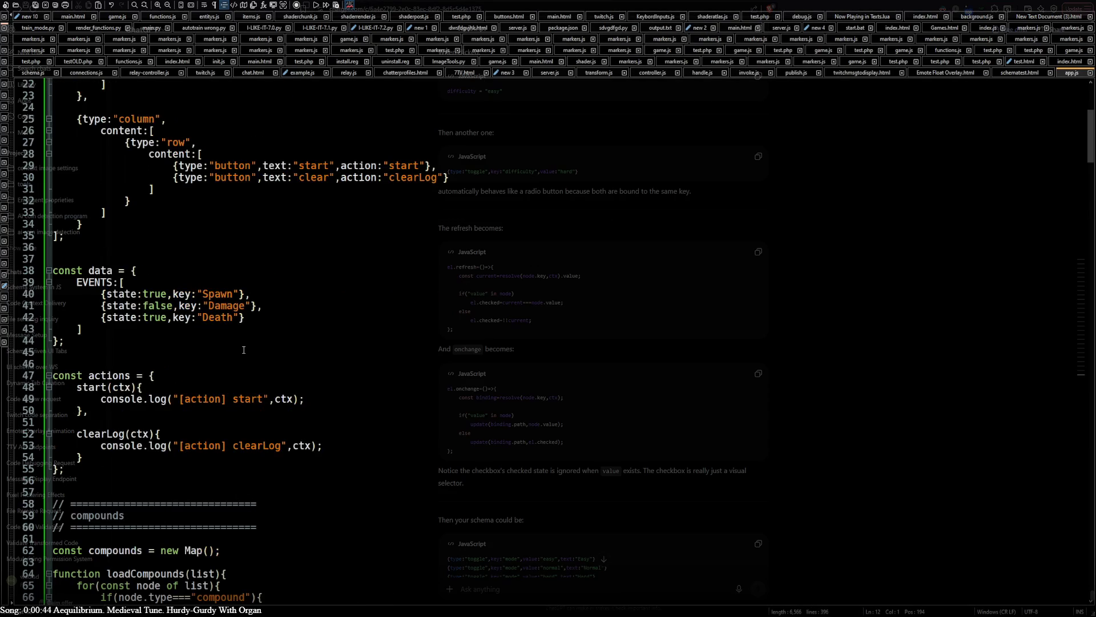
{"action": "scroll", "coordinate": [244, 350], "scroll_direction": "up", "scroll_amount": 8}
{"action": "scroll", "coordinate": [240, 349], "scroll_direction": "down", "scroll_amount": 20}
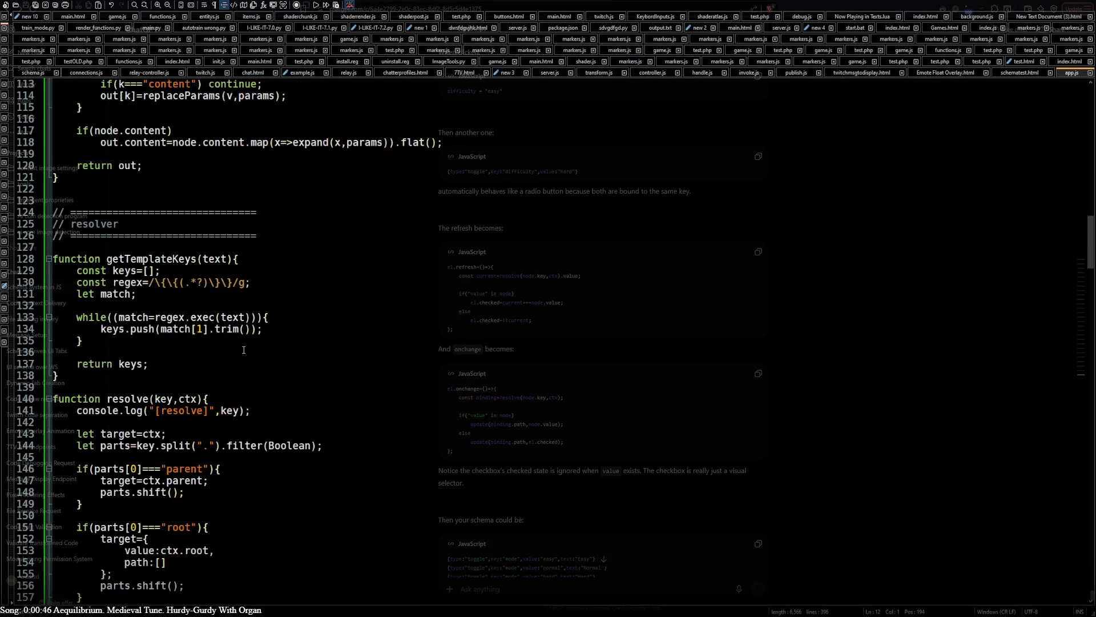
{"action": "scroll", "coordinate": [237, 349], "scroll_direction": "down", "scroll_amount": 16}
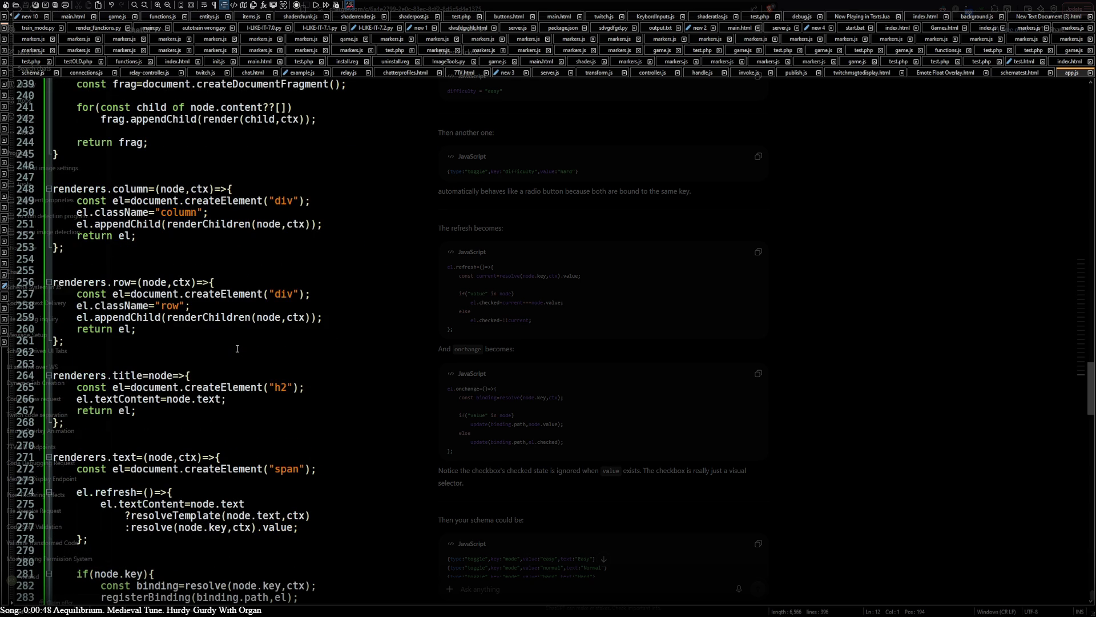
{"action": "scroll", "coordinate": [237, 348], "scroll_direction": "down", "scroll_amount": 10}
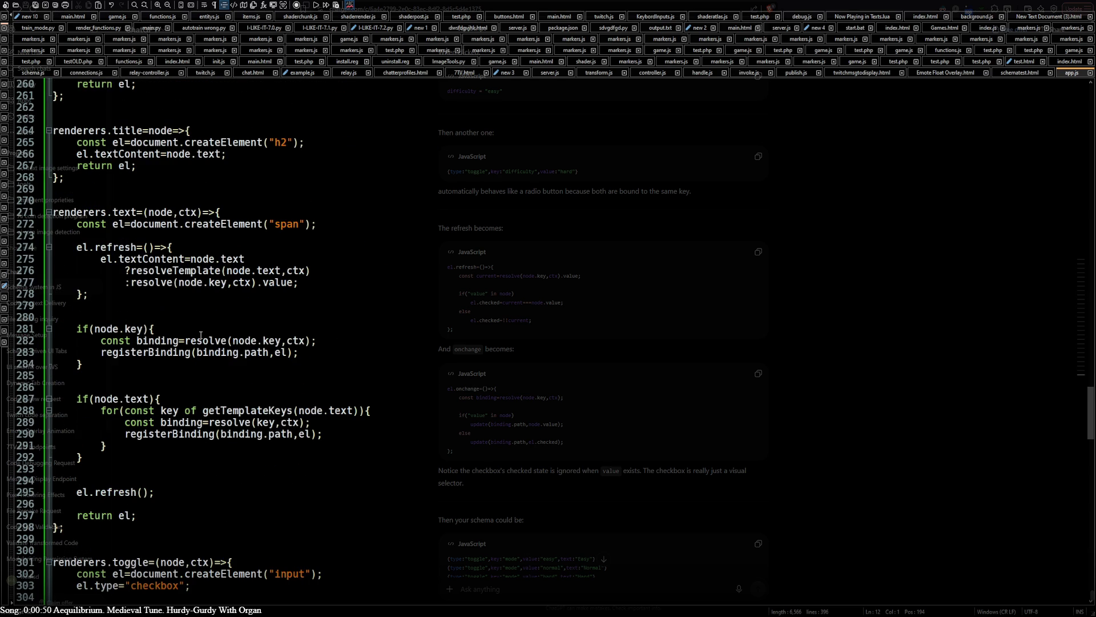
{"action": "scroll", "coordinate": [176, 321], "scroll_direction": "down", "scroll_amount": 7}
{"action": "scroll", "coordinate": [175, 322], "scroll_direction": "down", "scroll_amount": 3}
{"action": "left_click_drag", "start_coordinate": [89, 247], "coordinate": [77, 223]}
{"action": "key", "text": "ctrl+v"}
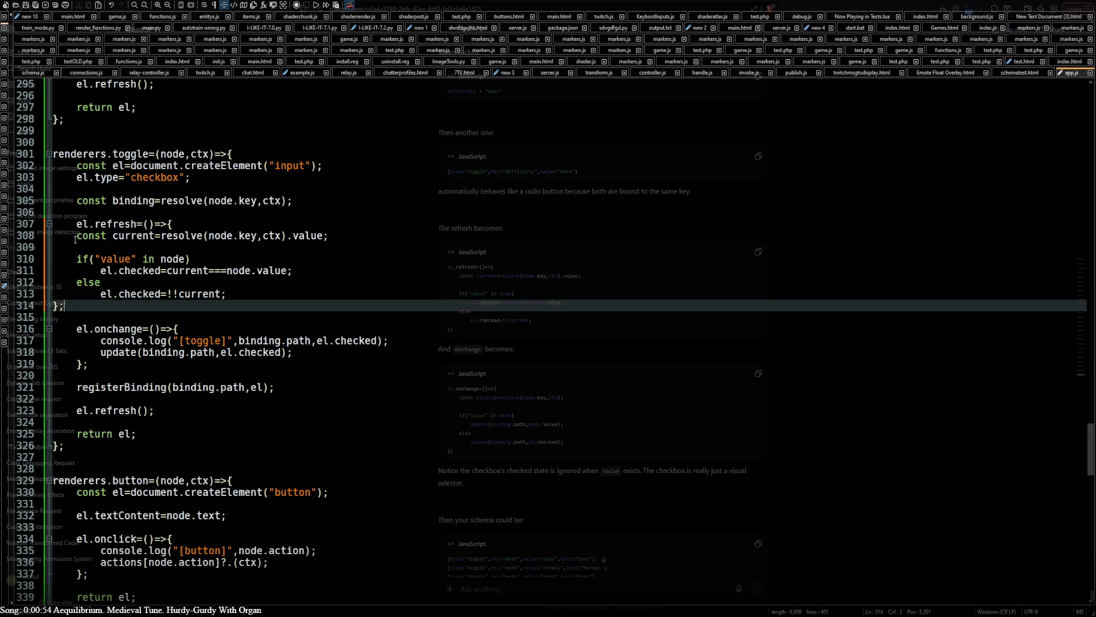
{"action": "left_click", "coordinate": [52, 235], "text": "shift"}
{"action": "key", "text": "Tab"}
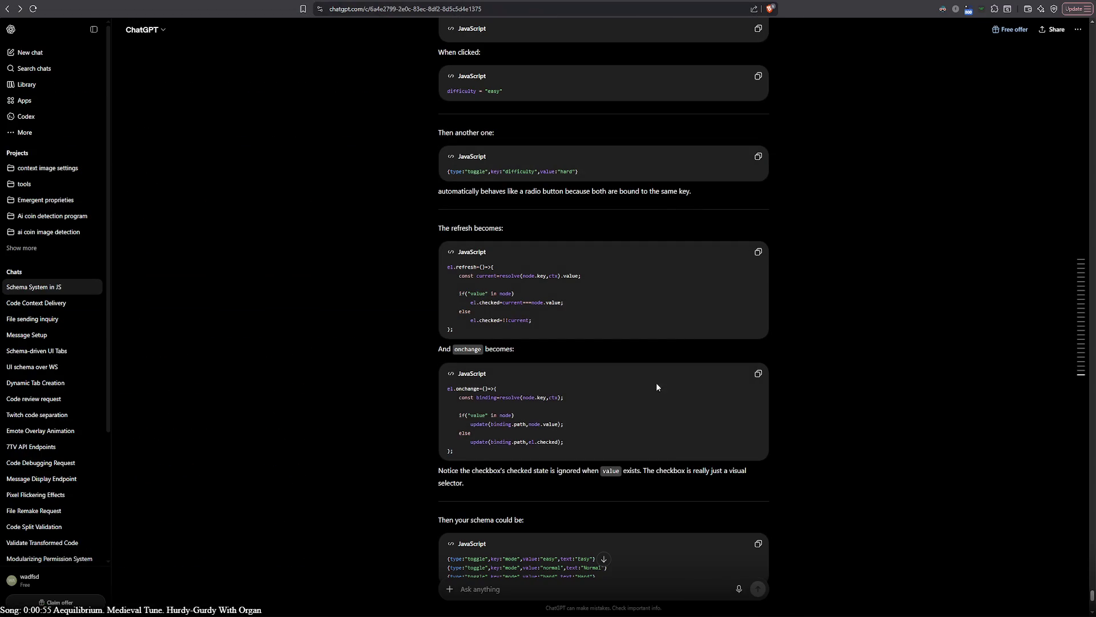
{"action": "left_click", "coordinate": [758, 373]}
{"action": "key", "text": "alt+Tab"}
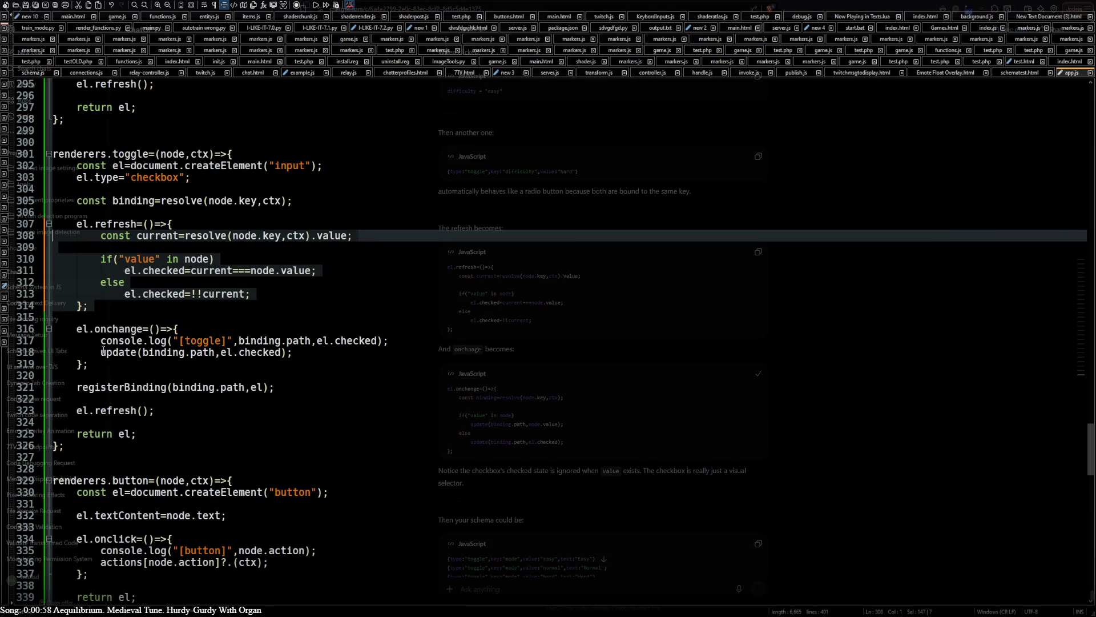
{"action": "left_click_drag", "start_coordinate": [77, 329], "coordinate": [97, 363]}
{"action": "key", "text": "ctrl+v"}
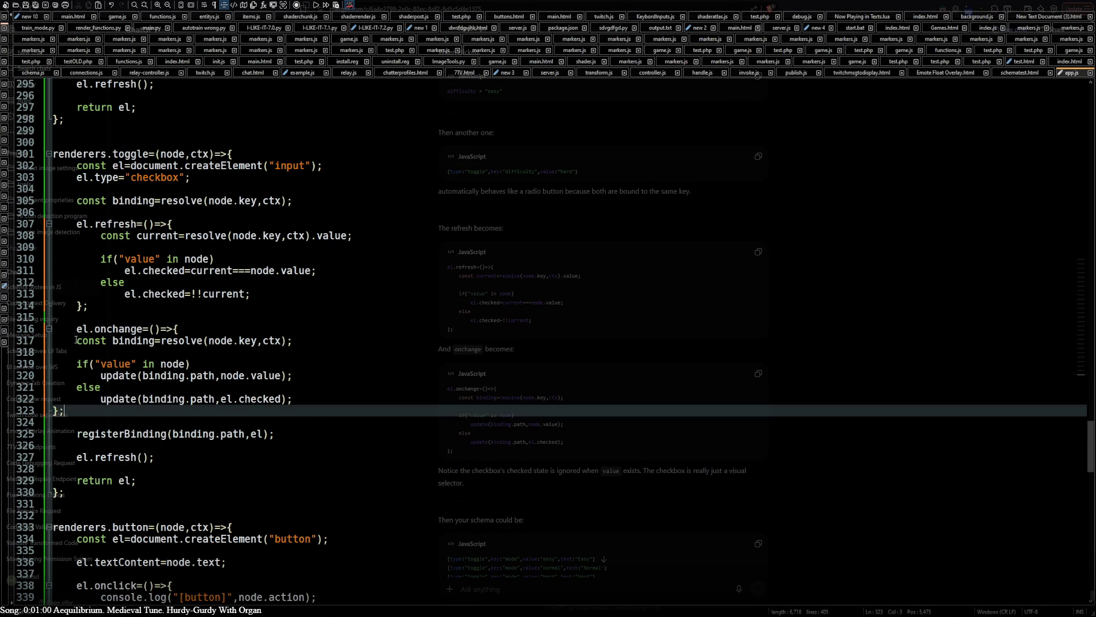
{"action": "left_click", "coordinate": [77, 341], "text": "shift"}
{"action": "key", "text": "Tab"}
{"action": "left_click", "coordinate": [81, 328]}
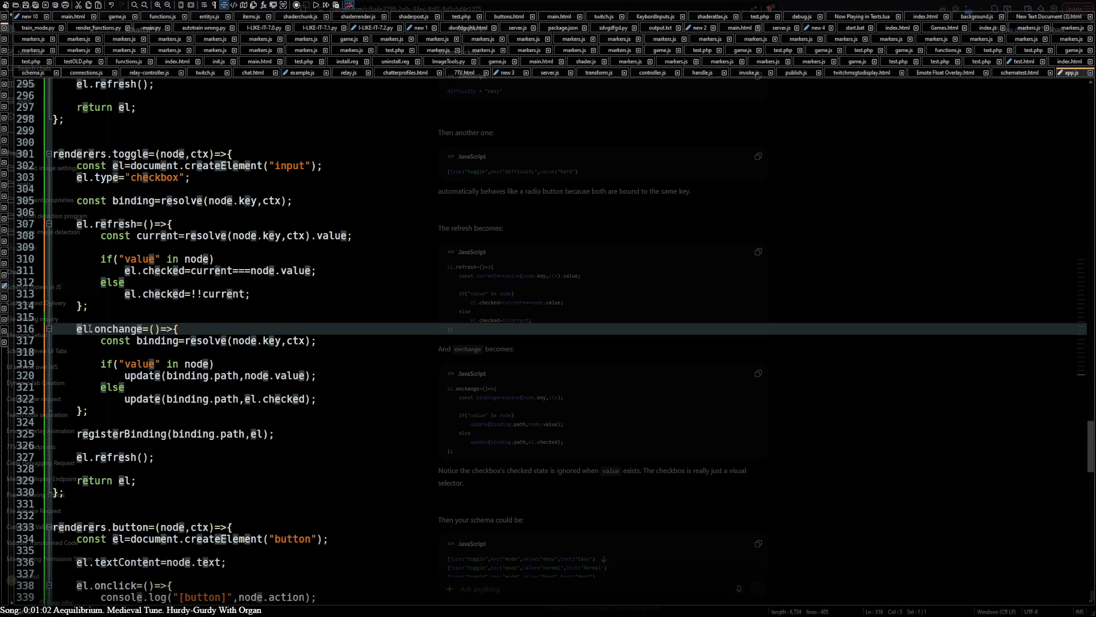
{"action": "key", "text": "alt+Tab"}
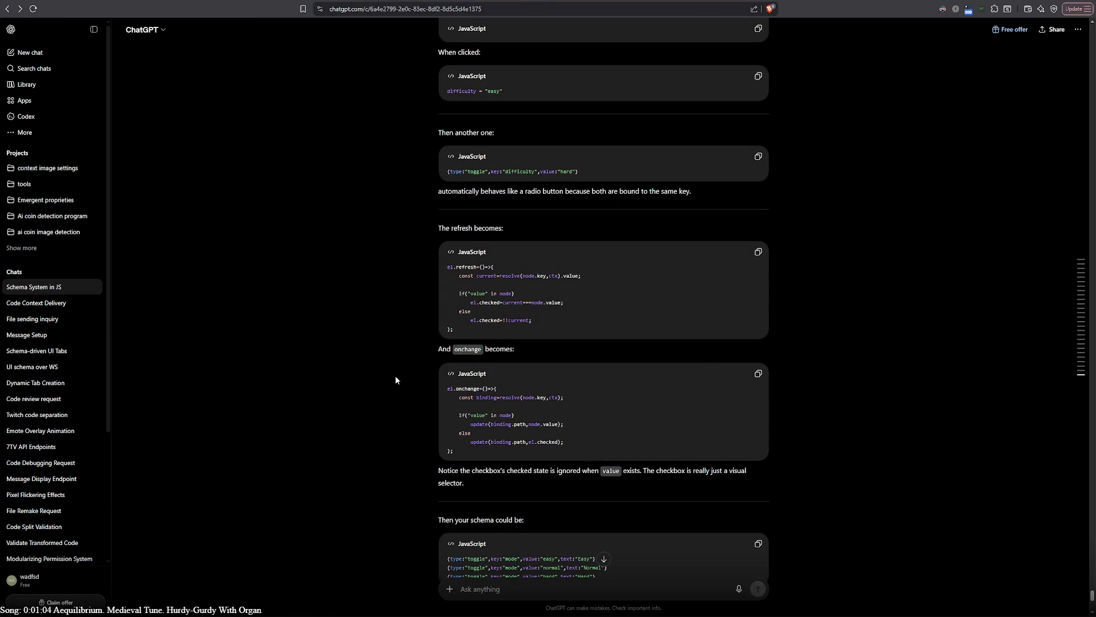
{"action": "scroll", "coordinate": [395, 376], "scroll_direction": "down", "scroll_amount": 2}
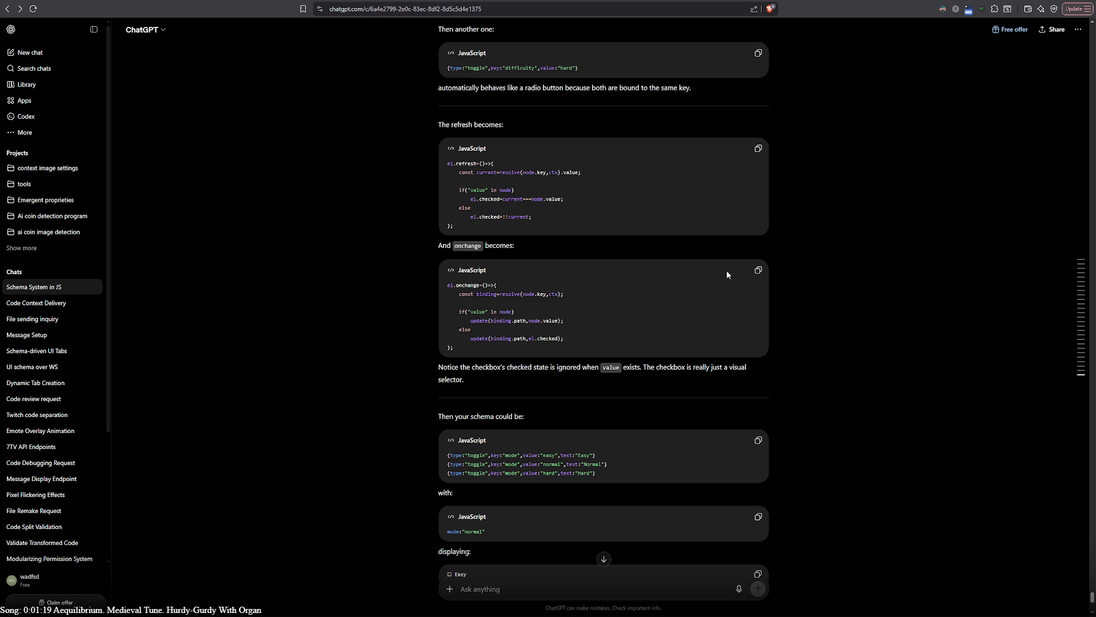
{"action": "scroll", "coordinate": [748, 443], "scroll_direction": "down", "scroll_amount": 1}
{"action": "scroll", "coordinate": [748, 437], "scroll_direction": "down", "scroll_amount": 2}
{"action": "scroll", "coordinate": [761, 411], "scroll_direction": "down", "scroll_amount": 3}
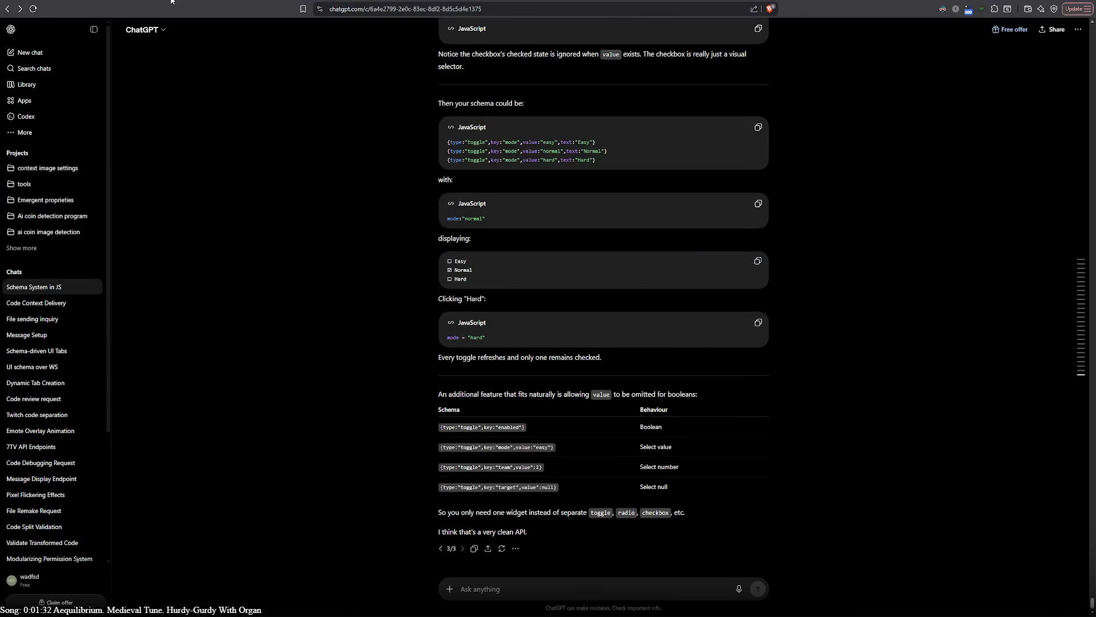
{"action": "key", "text": "ctrl+Tab"}
{"action": "left_click", "coordinate": [33, 8]}
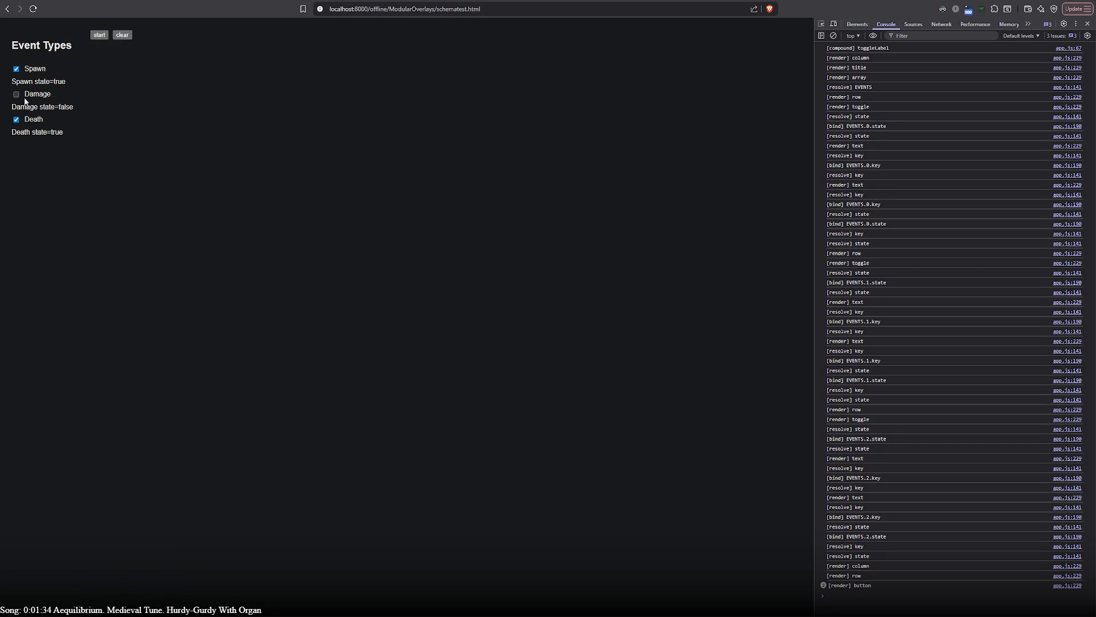
{"action": "left_click", "coordinate": [16, 95]}
{"action": "left_click", "coordinate": [16, 68]}
{"action": "left_click", "coordinate": [16, 95]}
{"action": "left_click", "coordinate": [16, 94]}
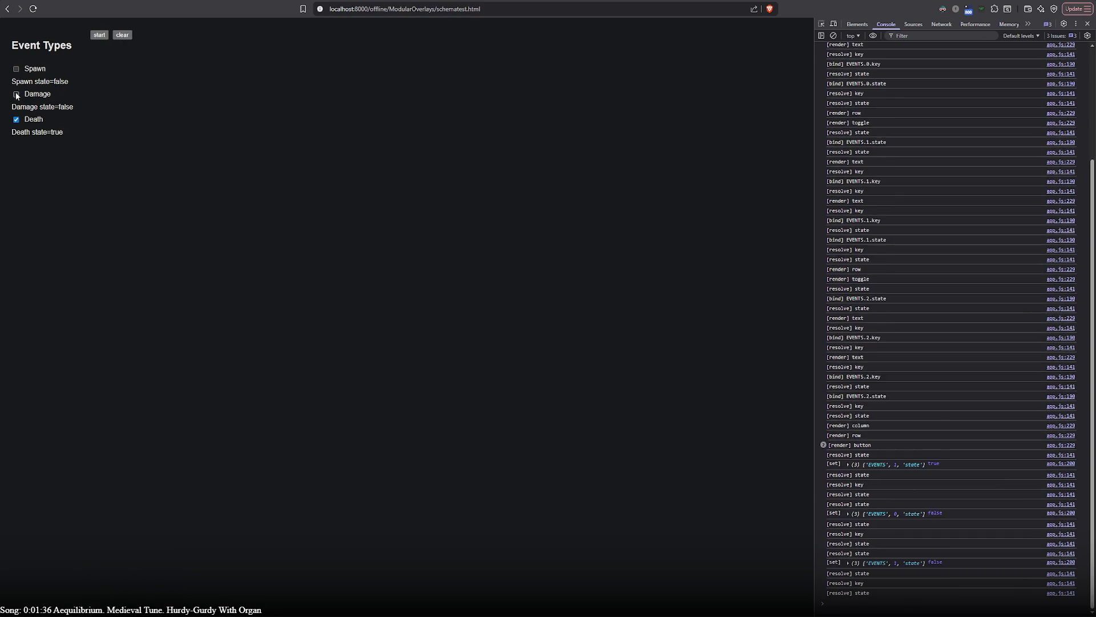
{"action": "left_click", "coordinate": [16, 94]}
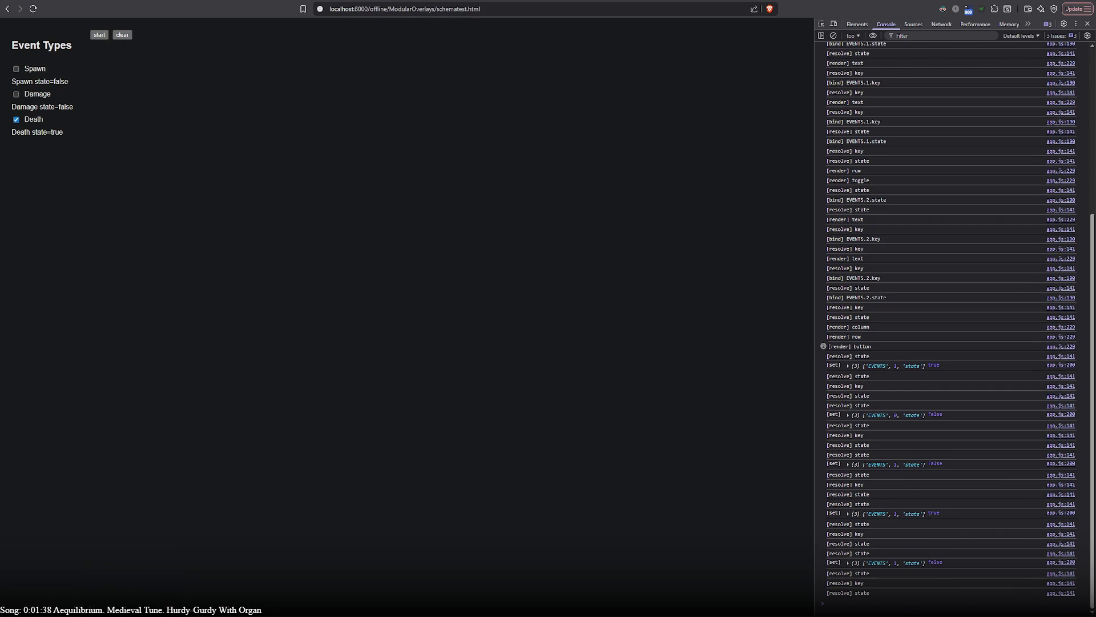
{"action": "key", "text": "alt+Tab"}
{"action": "scroll", "coordinate": [239, 369], "scroll_direction": "up", "scroll_amount": 20}
{"action": "scroll", "coordinate": [239, 369], "scroll_direction": "up", "scroll_amount": 20}
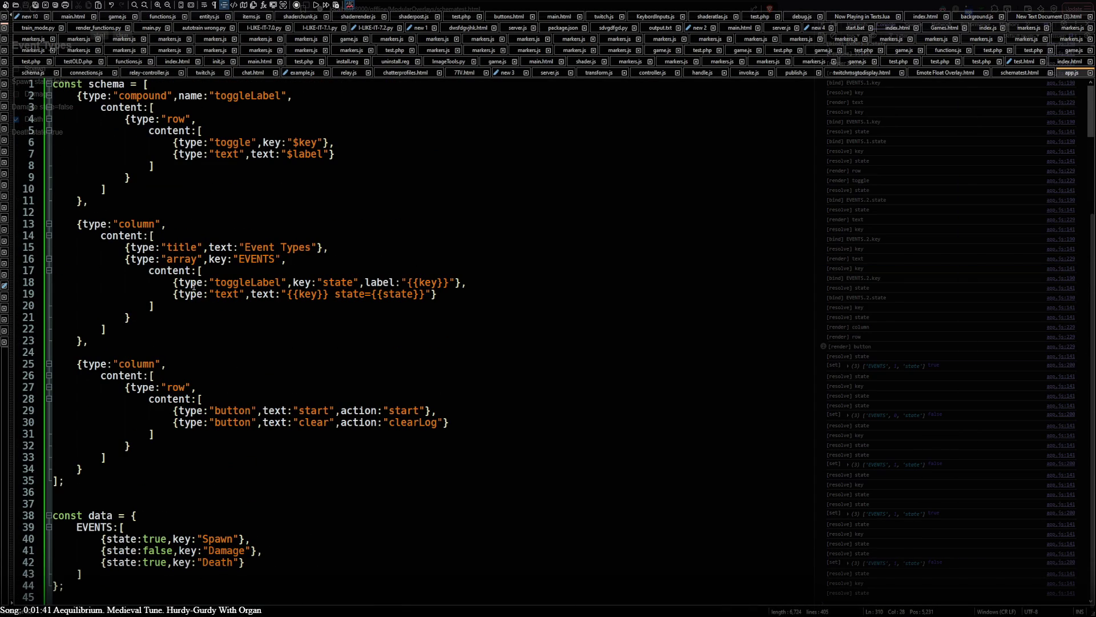
{"action": "left_click", "coordinate": [469, 284]}
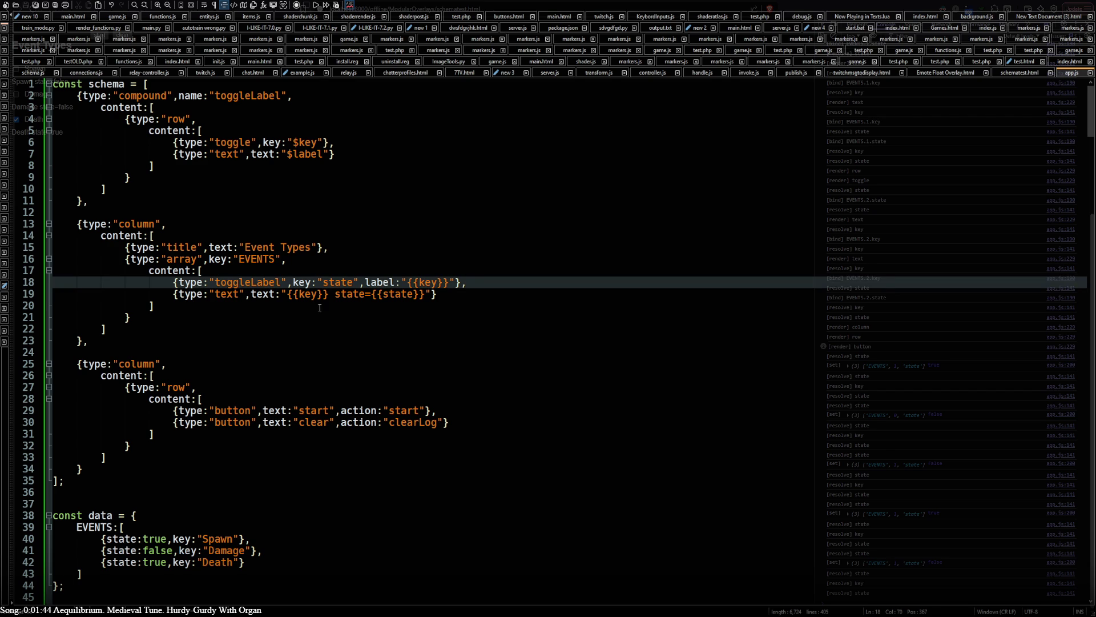
{"action": "left_click_drag", "start_coordinate": [173, 284], "coordinate": [488, 280]}
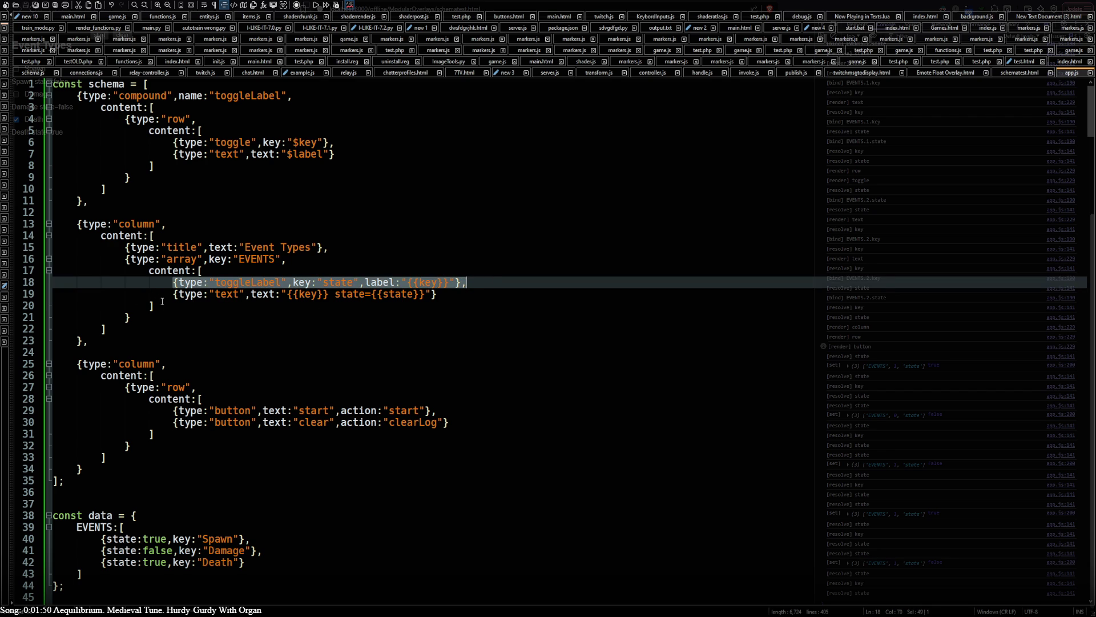
{"action": "left_click", "coordinate": [123, 330]}
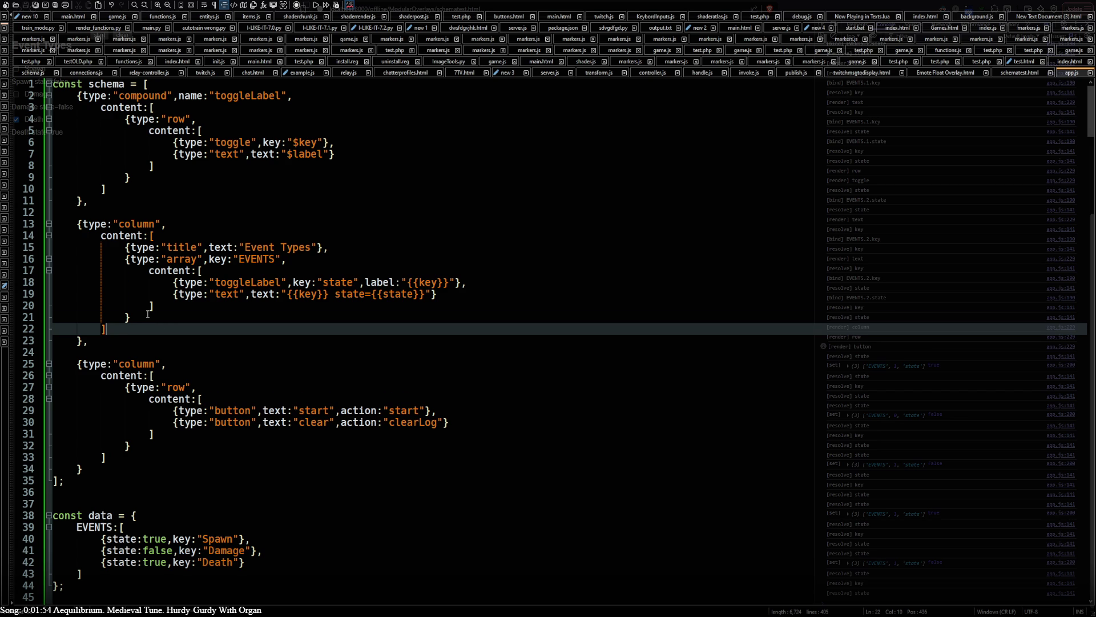
{"action": "left_click", "coordinate": [149, 322]}
{"action": "key", "text": "Return"}
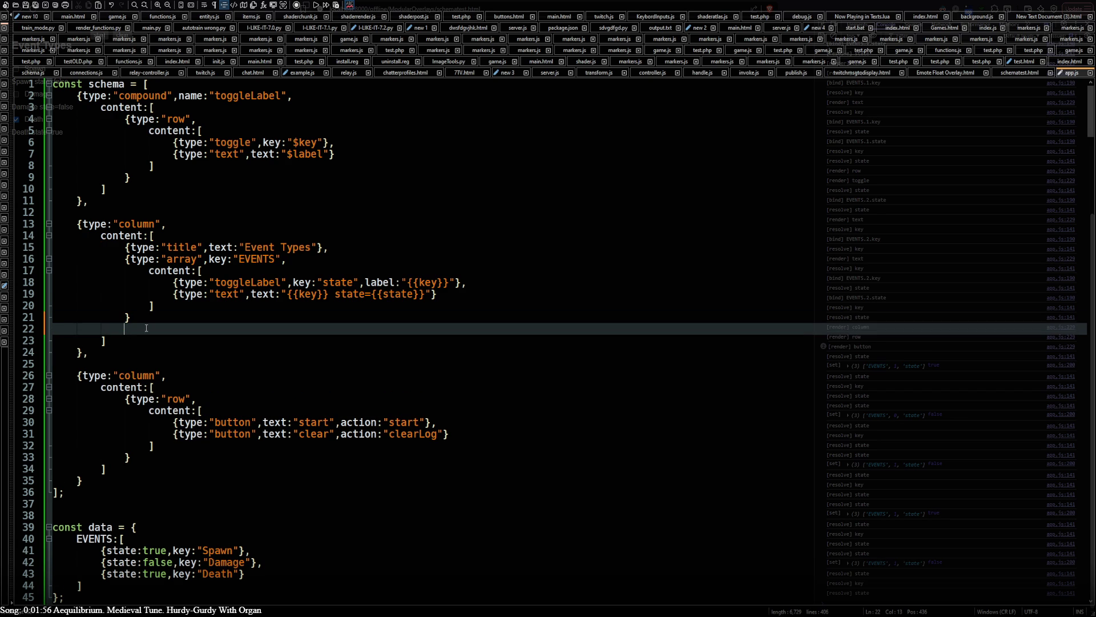
{"action": "left_click_drag", "start_coordinate": [77, 224], "coordinate": [196, 226]}
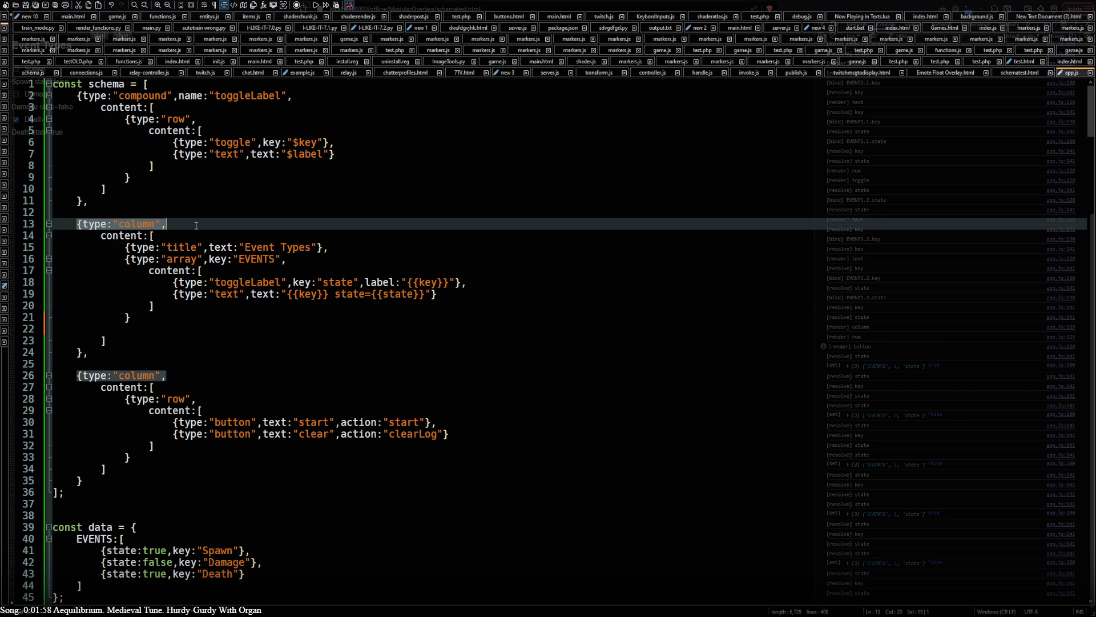
{"action": "key", "text": "ctrl+c"}
{"action": "left_click", "coordinate": [99, 329]}
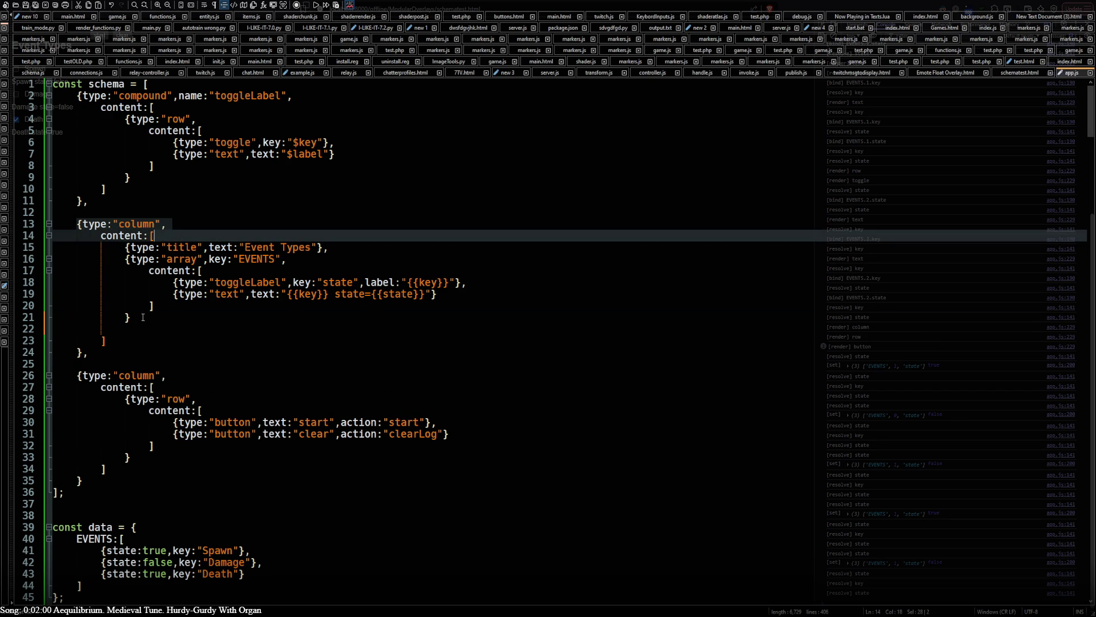
{"action": "key", "text": "ctrl+v"}
{"action": "left_click", "coordinate": [99, 342]}
{"action": "key", "text": "Tab"}
{"action": "key", "text": "Tab"}
{"action": "double_click", "coordinate": [183, 332]}
{"action": "type", "text": "row"}
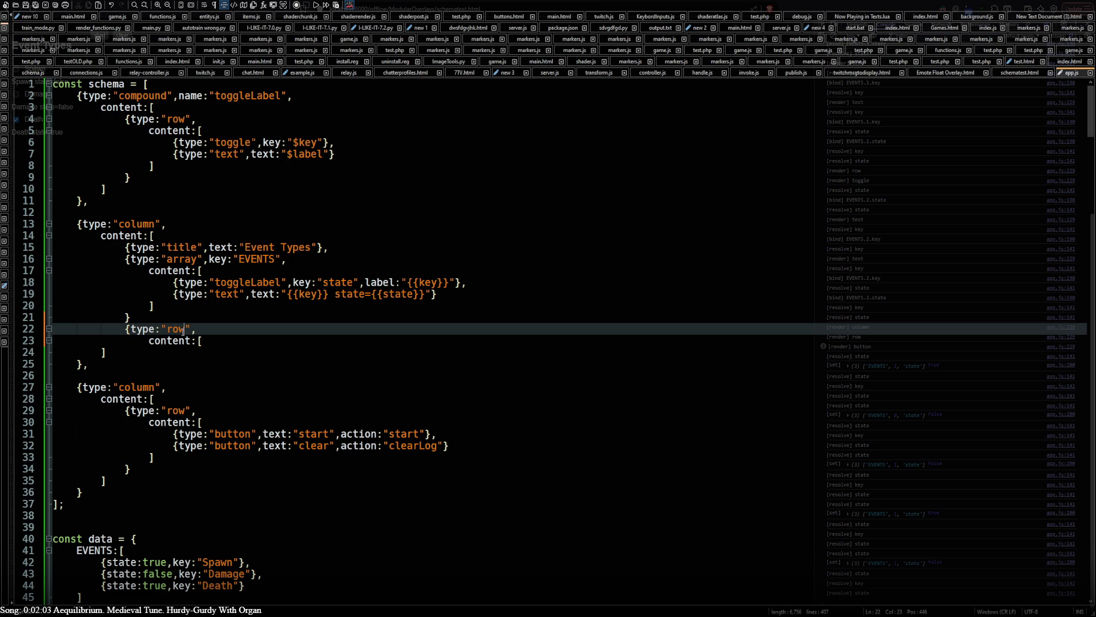
{"action": "left_click", "coordinate": [210, 343]}
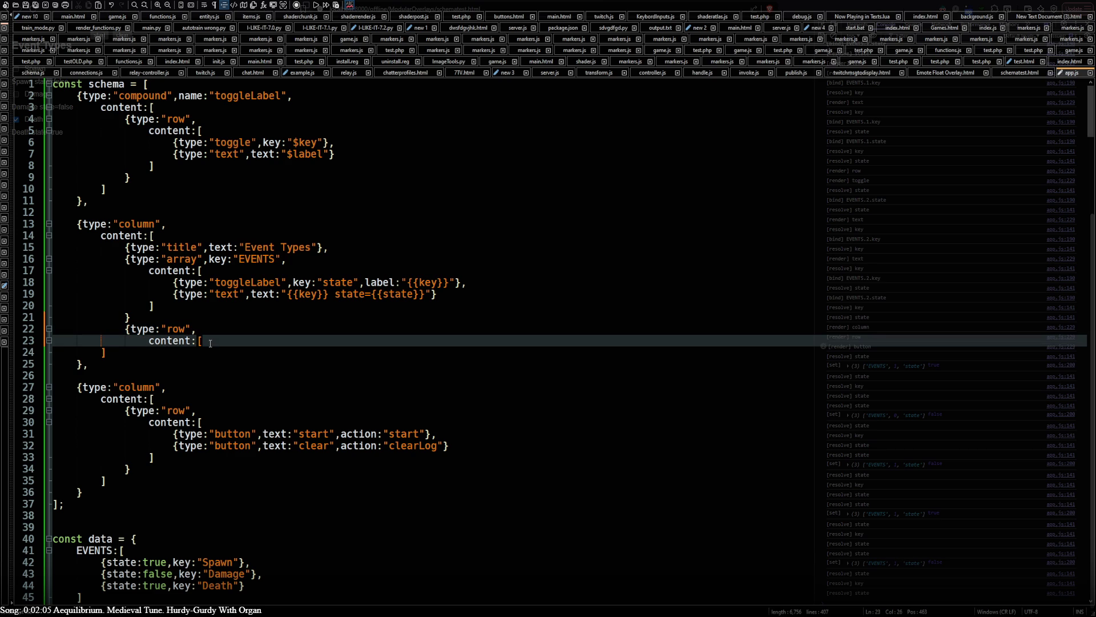
{"action": "key", "text": "Return"}
{"action": "key", "text": "Return"}
{"action": "type", "text": "]"}
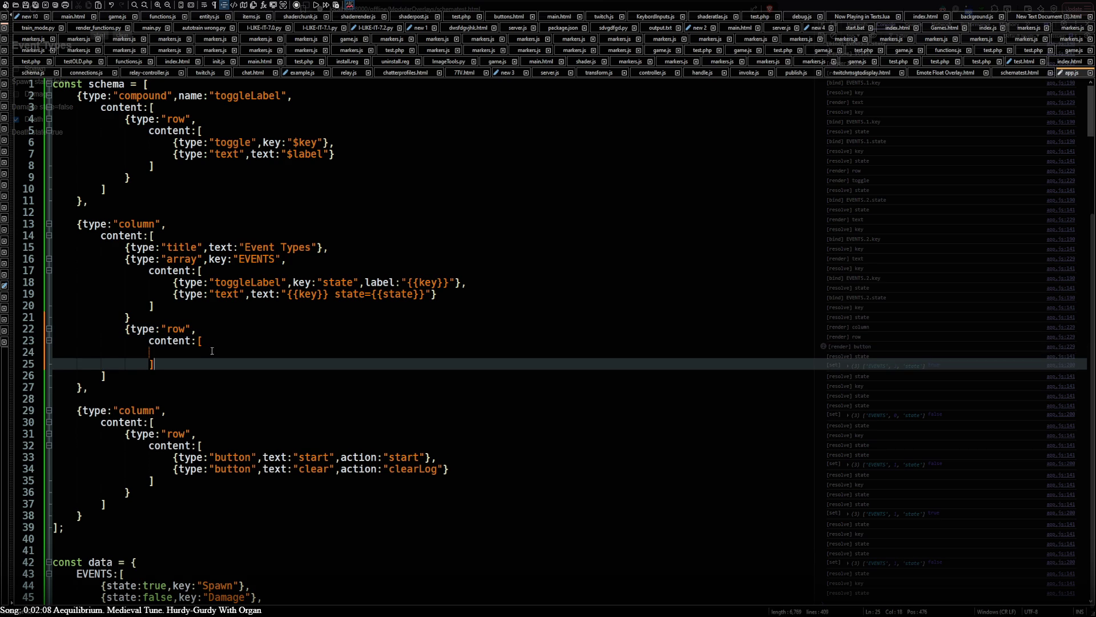
{"action": "key", "text": "Return"}
{"action": "type", "text": "}"}
{"action": "key", "text": "Up"}
{"action": "key", "text": "Up"}
{"action": "left_click_drag", "start_coordinate": [172, 284], "coordinate": [503, 282]}
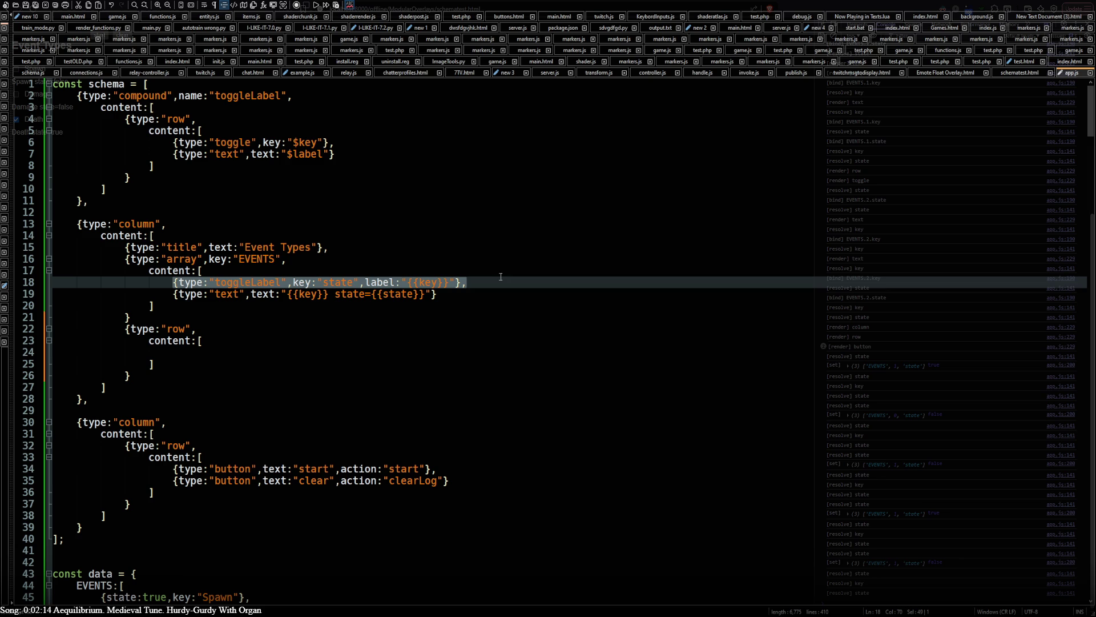
{"action": "left_click_drag", "start_coordinate": [173, 142], "coordinate": [339, 142]}
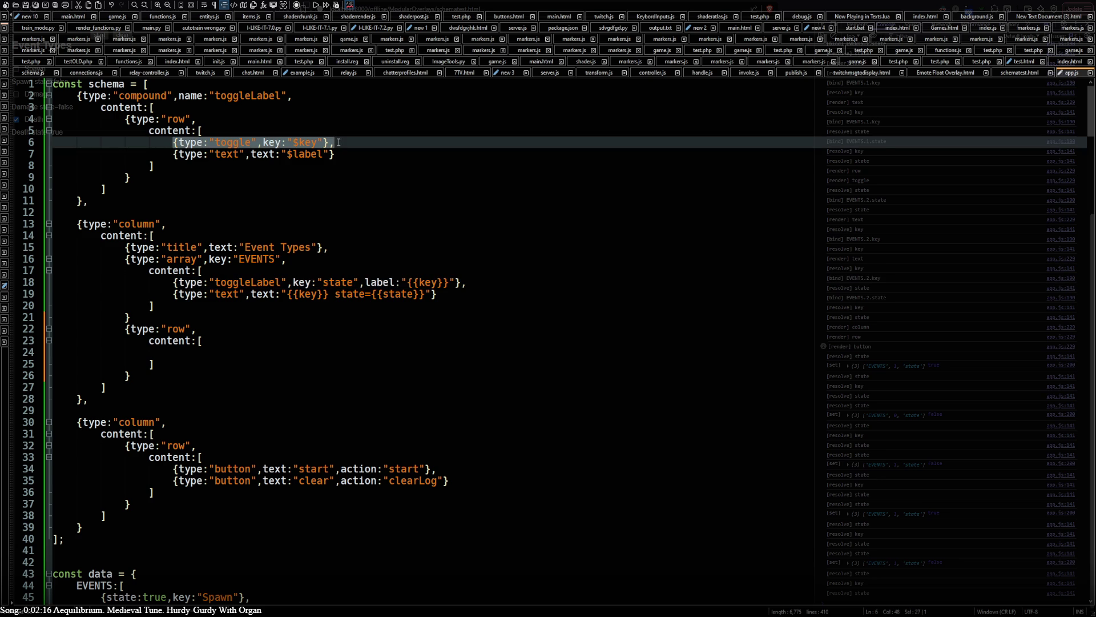
{"action": "left_click", "coordinate": [198, 353]}
{"action": "key", "text": "ctrl+v"}
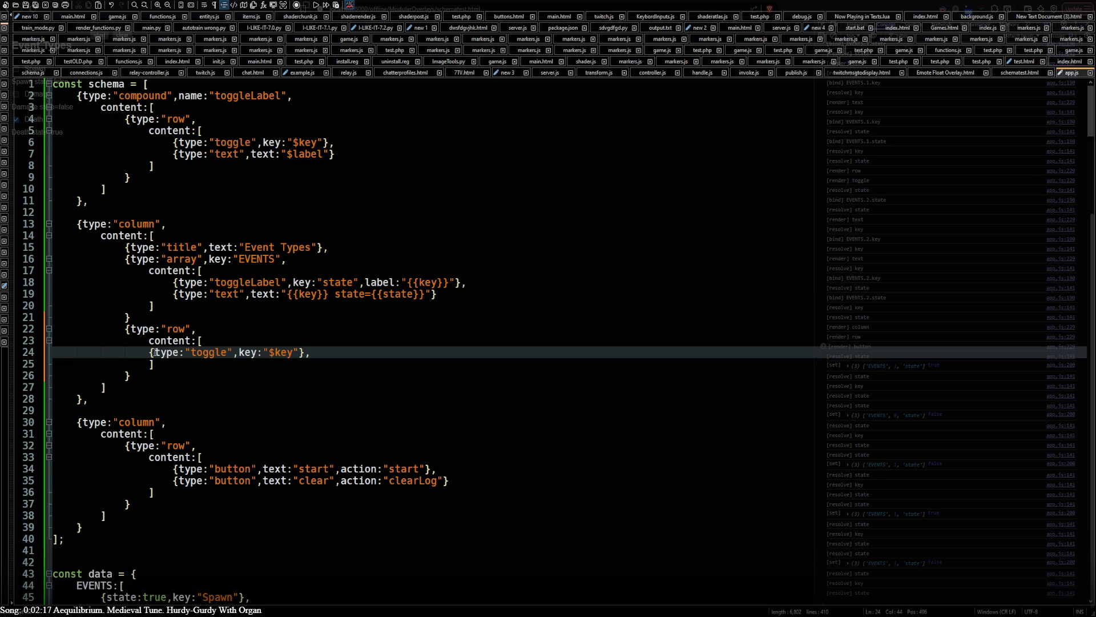
{"action": "key", "text": "Home"}
{"action": "key", "text": "Tab"}
{"action": "left_click", "coordinate": [297, 353]}
{"action": "key", "text": "BackSpace"}
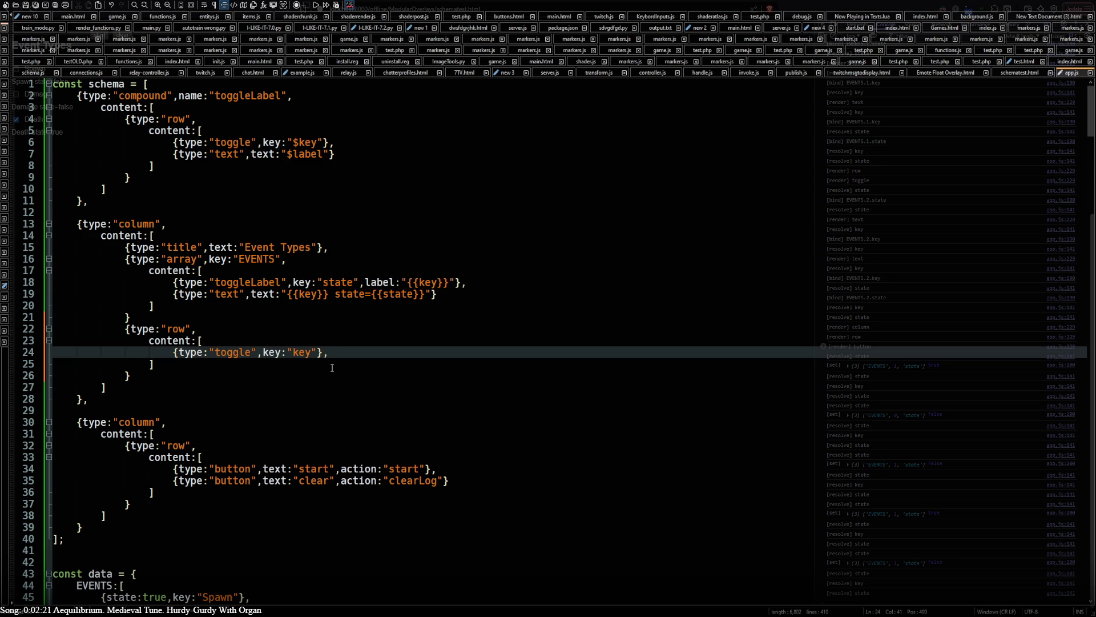
{"action": "scroll", "coordinate": [191, 432], "scroll_direction": "down", "scroll_amount": 12}
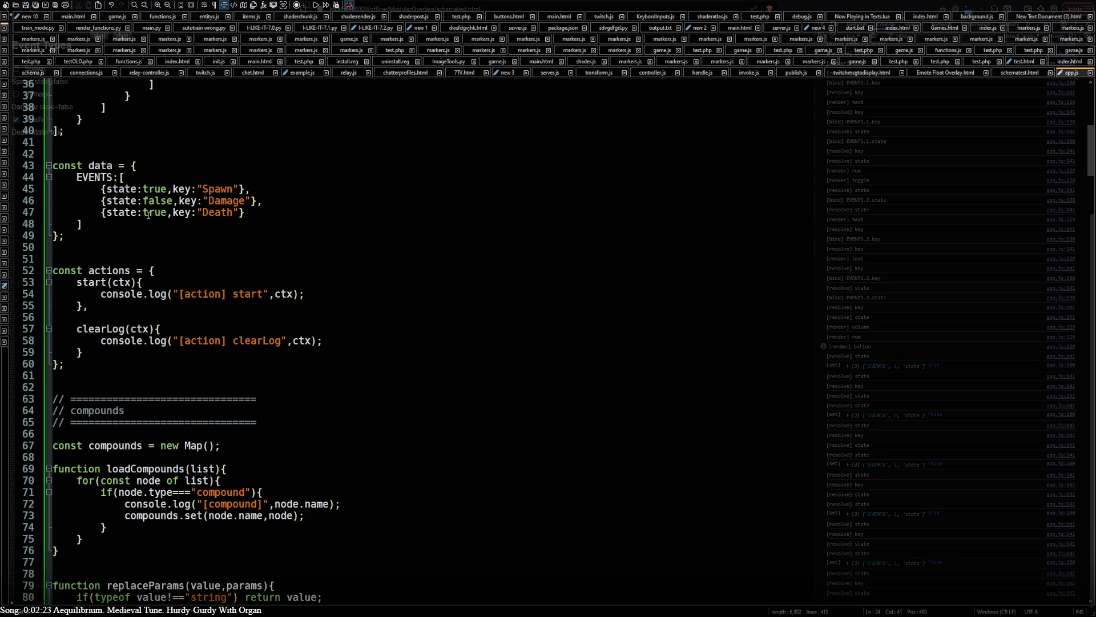
{"action": "left_click", "coordinate": [259, 215]}
{"action": "key", "text": "ctrl+d"}
{"action": "double_click", "coordinate": [136, 224]}
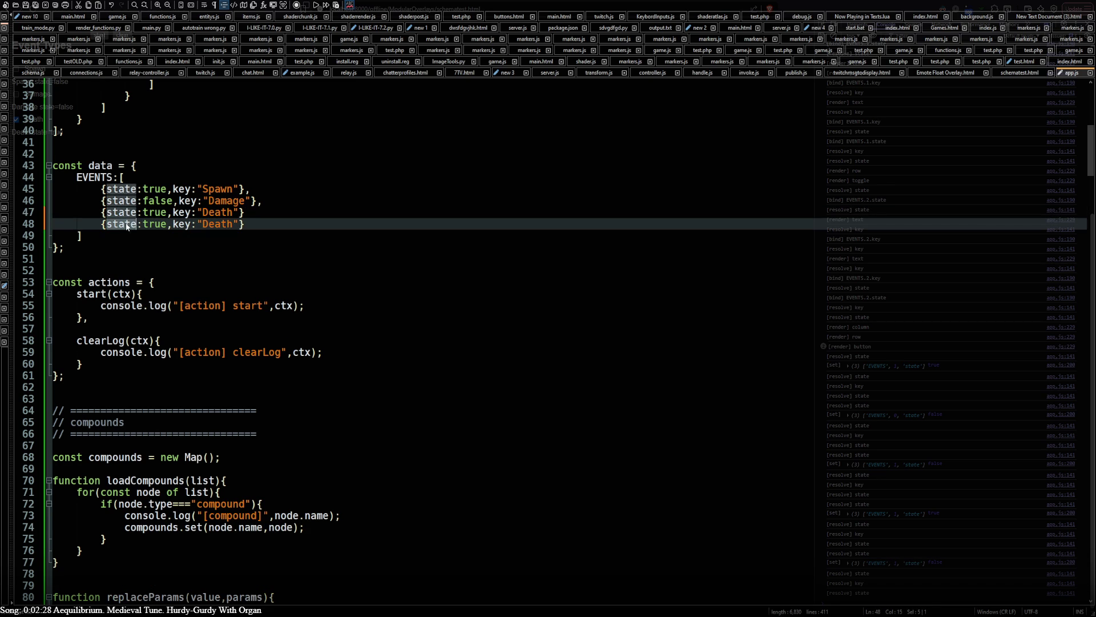
{"action": "double_click", "coordinate": [165, 225]}
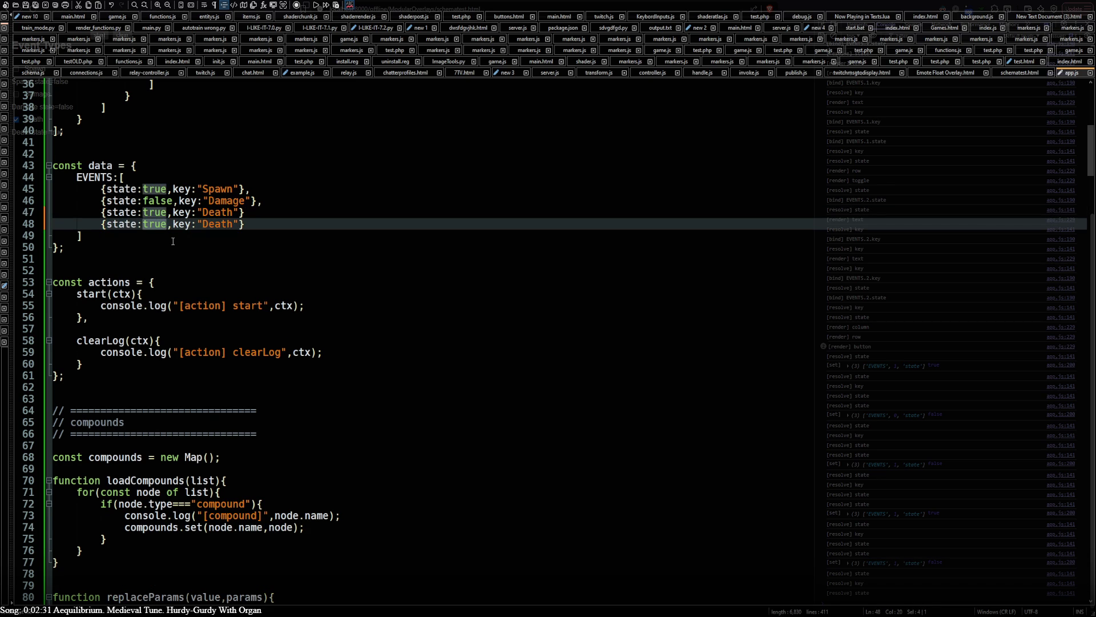
{"action": "double_click", "coordinate": [121, 224]}
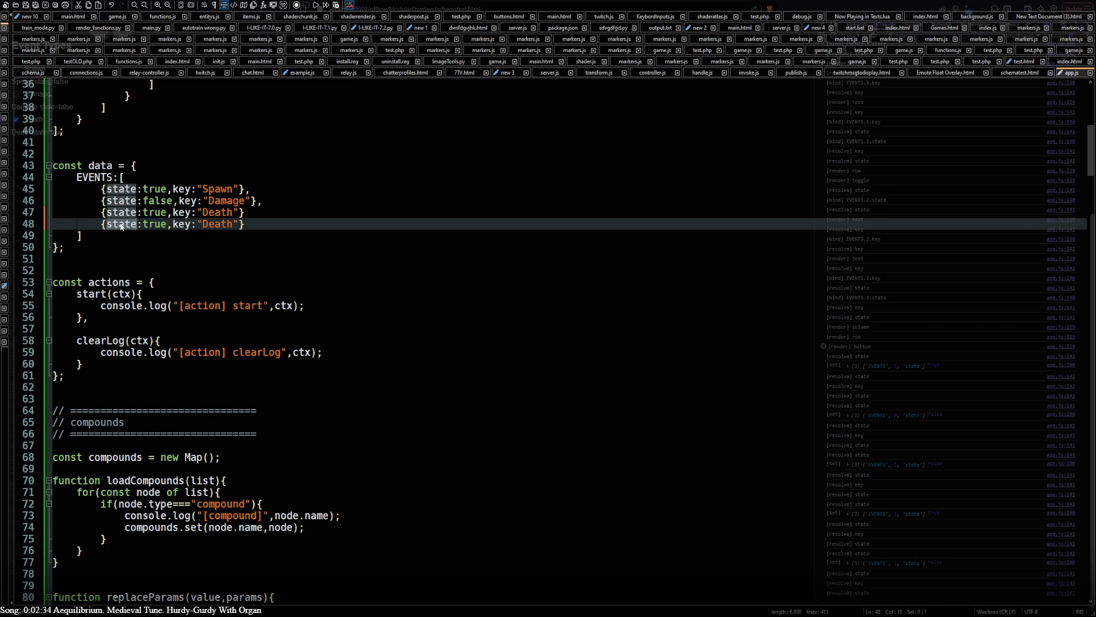
{"action": "double_click", "coordinate": [181, 224]}
{"action": "key", "text": "Right"}
{"action": "key", "text": "Right"}
{"action": "key", "text": "Right"}
{"action": "key", "text": "shift+Right"}
{"action": "key", "text": "shift+Right"}
{"action": "key", "text": "shift+Right"}
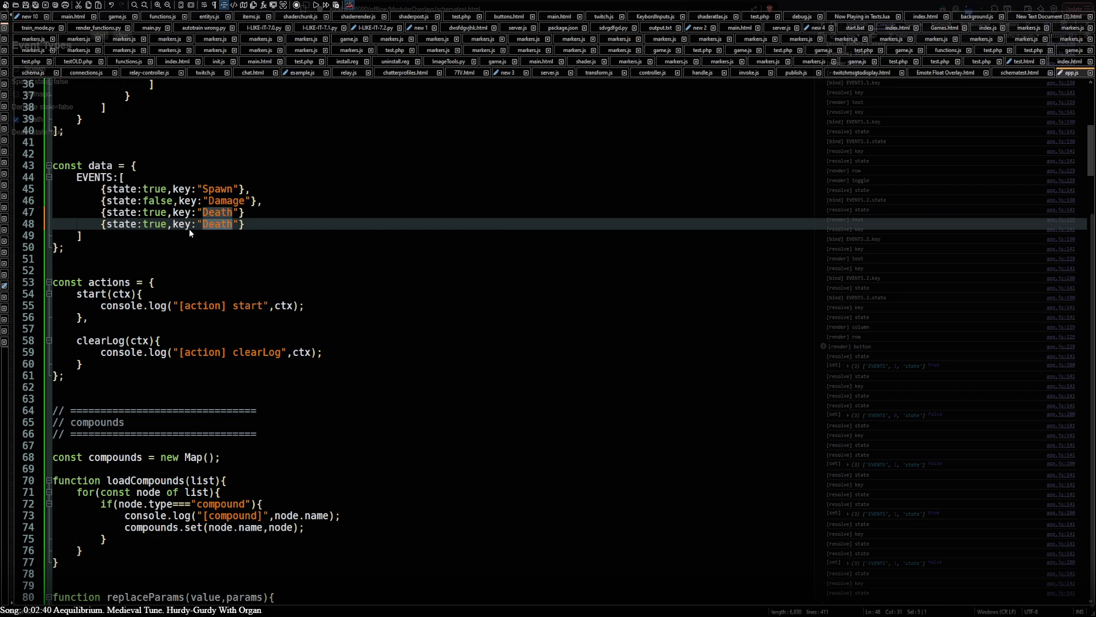
{"action": "type", "text": "Mode"}
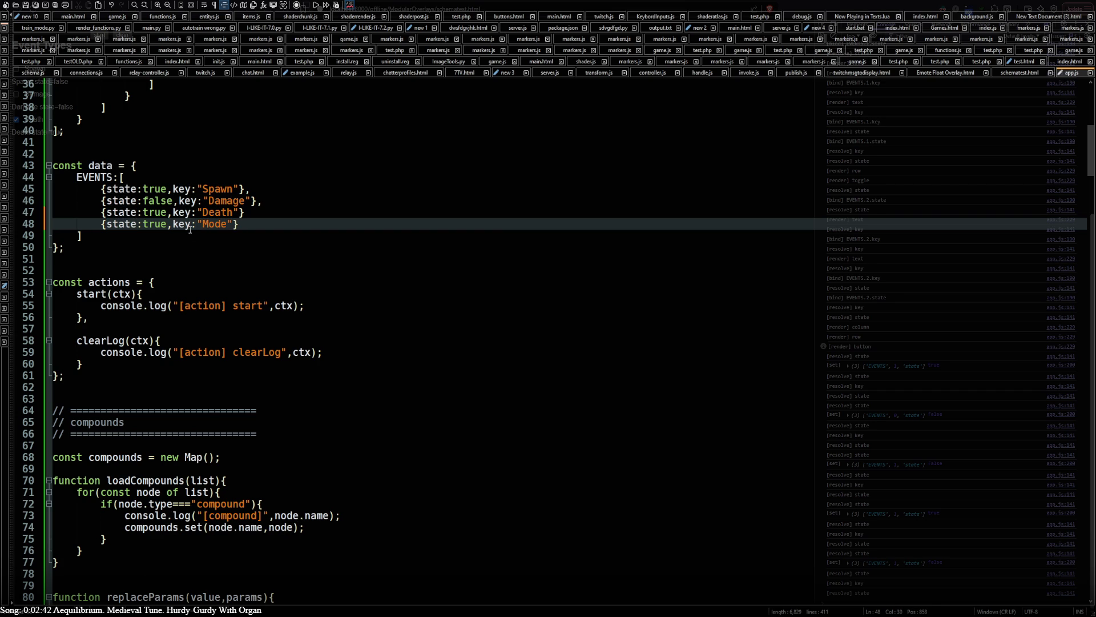
{"action": "double_click", "coordinate": [156, 225]}
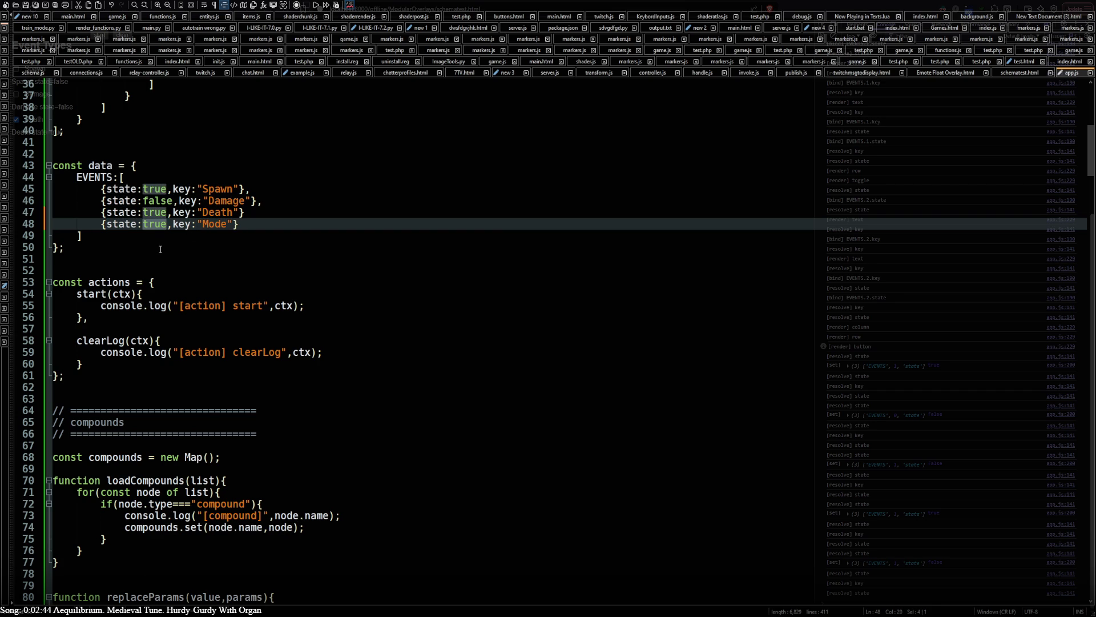
{"action": "type", "text": "Easy'"}
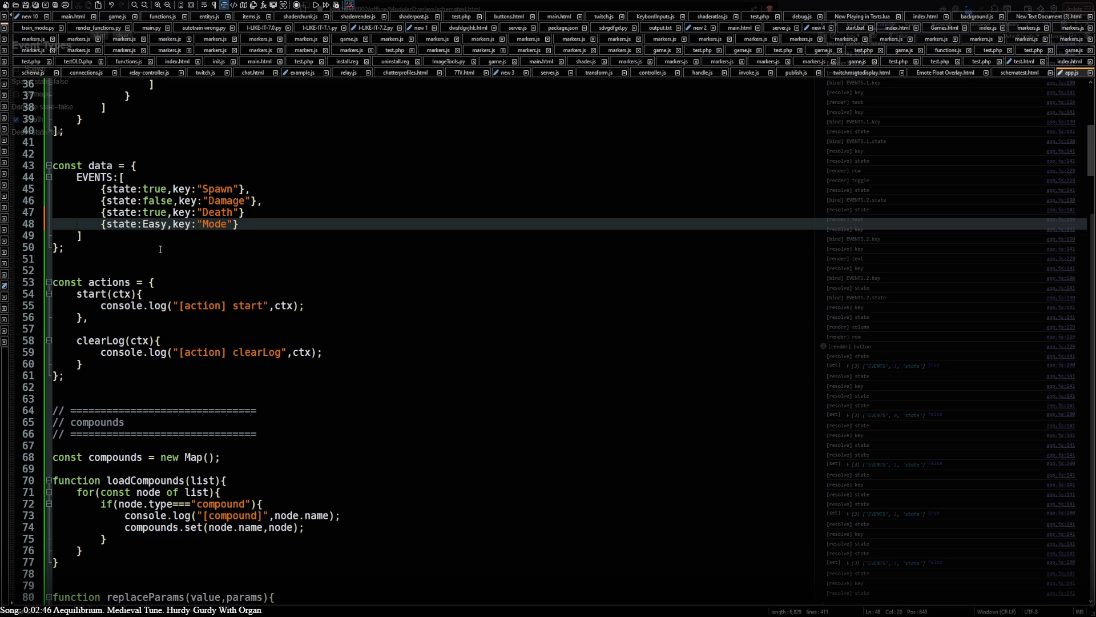
{"action": "key", "text": "Left"}
{"action": "key", "text": "Left"}
{"action": "key", "text": "Left"}
{"action": "type", "text": "'"}
{"action": "scroll", "coordinate": [161, 249], "scroll_direction": "up", "scroll_amount": 2}
{"action": "scroll", "coordinate": [160, 249], "scroll_direction": "up", "scroll_amount": 5}
{"action": "double_click", "coordinate": [115, 465]}
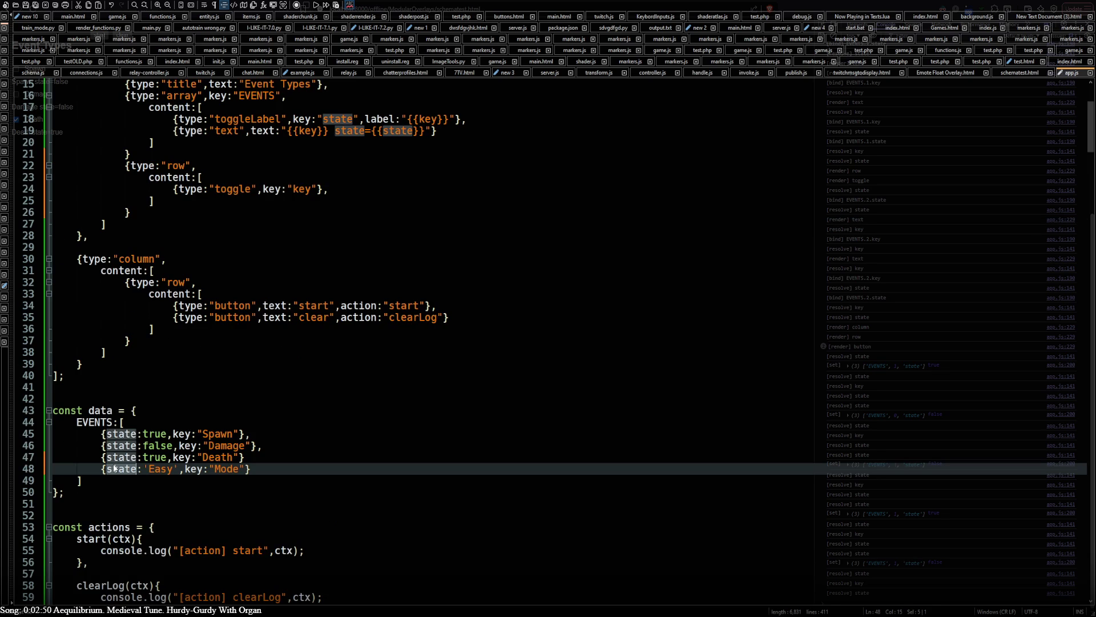
- Prefix the toggle's key on line 24 with 'EVENTS.'
{"action": "scroll", "coordinate": [203, 452], "scroll_direction": "up", "scroll_amount": 5}
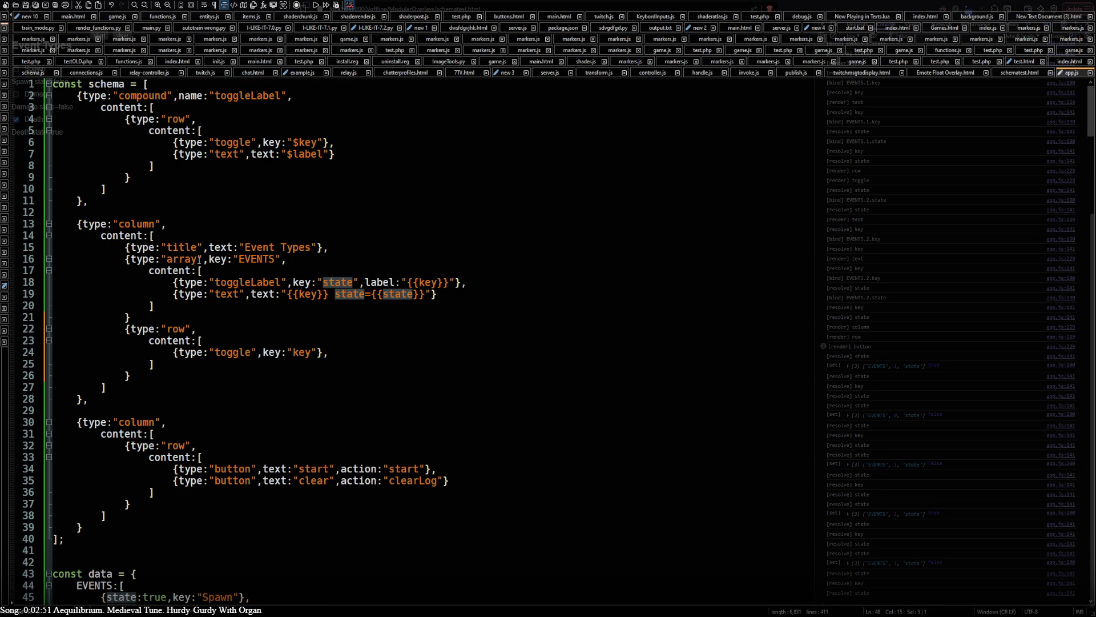
{"action": "scroll", "coordinate": [241, 394], "scroll_direction": "down", "scroll_amount": 5}
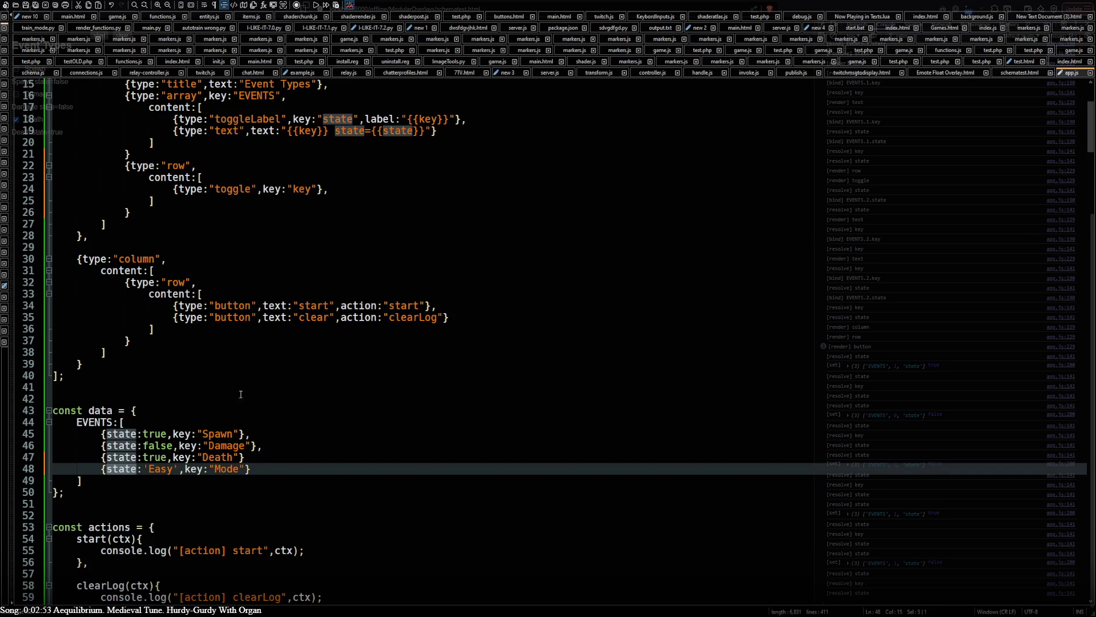
{"action": "double_click", "coordinate": [243, 191]}
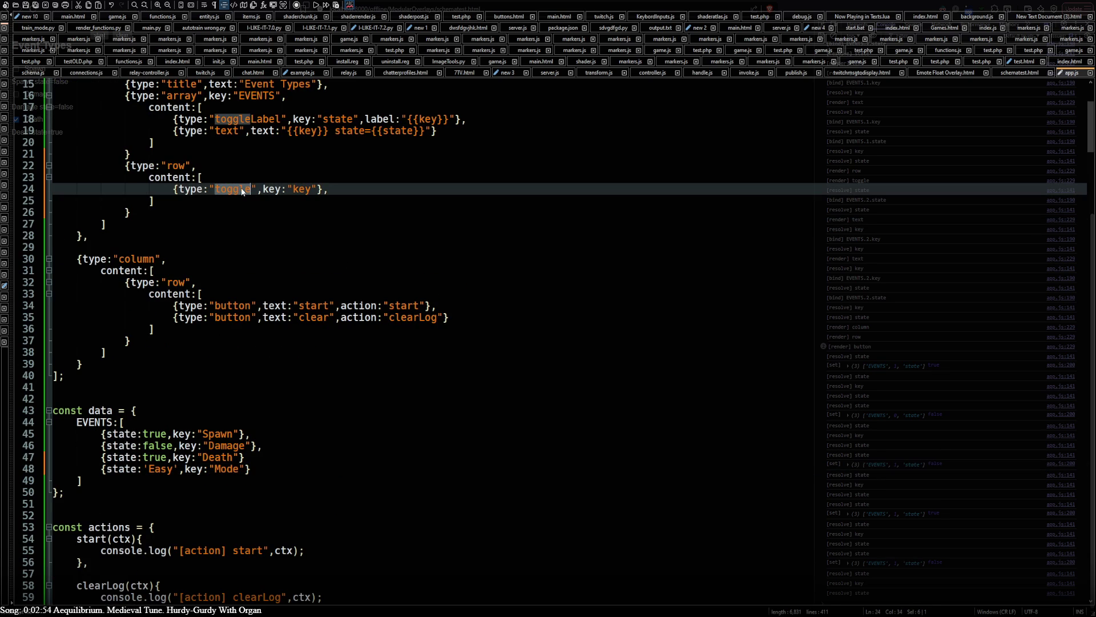
{"action": "double_click", "coordinate": [302, 190]}
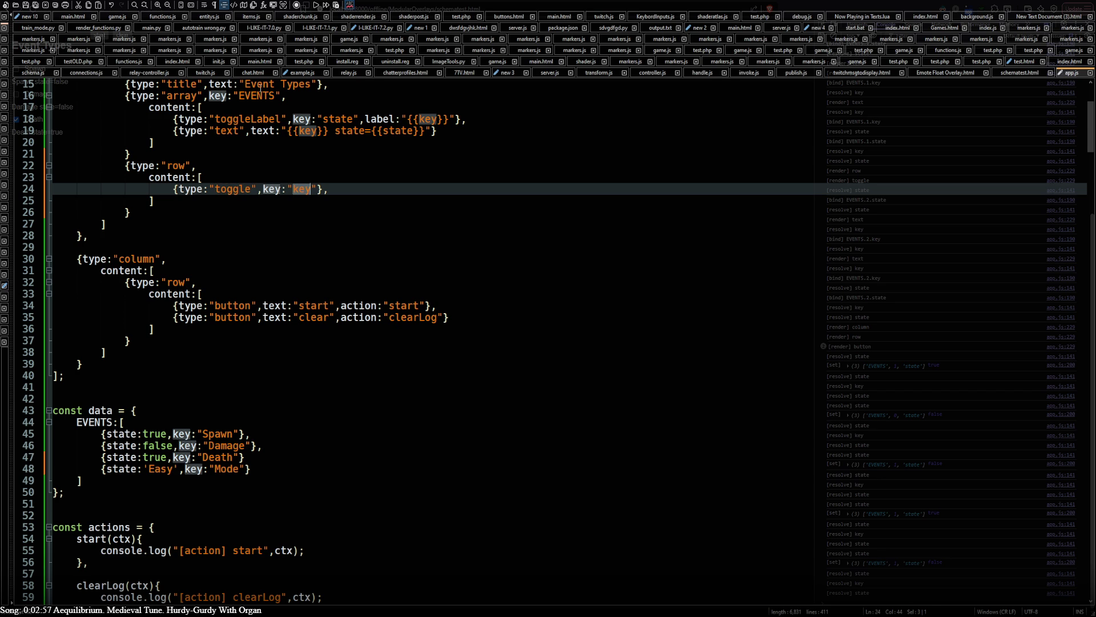
{"action": "double_click", "coordinate": [260, 96]}
{"action": "key", "text": "ctrl+c"}
{"action": "left_click", "coordinate": [293, 189]}
{"action": "key", "text": "ctrl+v"}
{"action": "type", "text": "."}
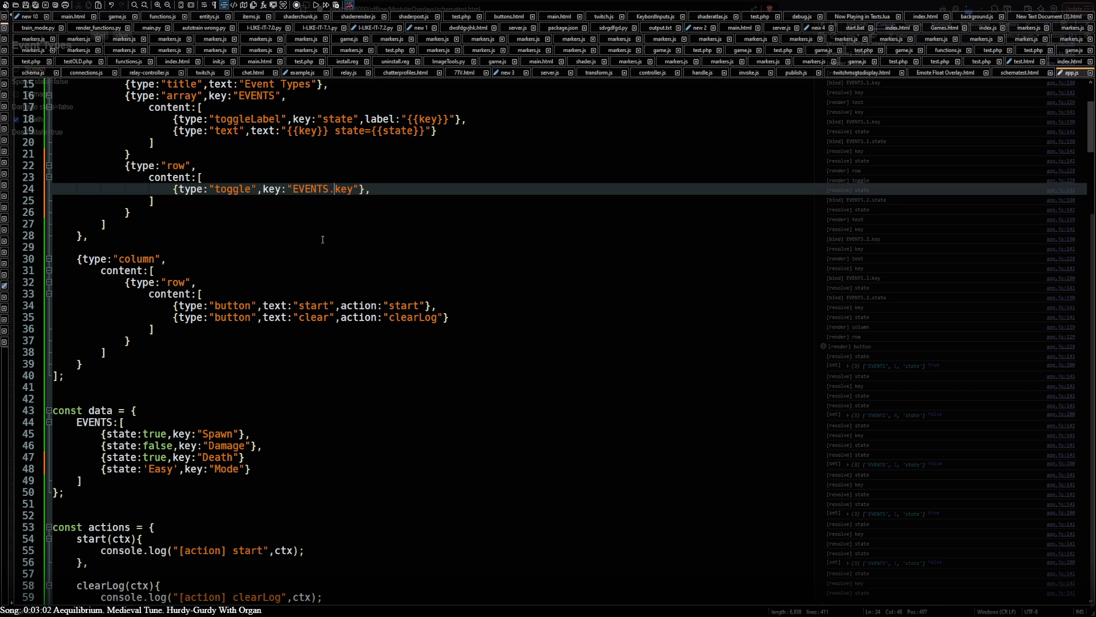
- Replace key with Mode, then change Mode to 3 so the binding reads EVENTS.3
{"action": "double_click", "coordinate": [226, 469]}
{"action": "key", "text": "ctrl+c"}
{"action": "double_click", "coordinate": [345, 189]}
{"action": "key", "text": "ctrl+v"}
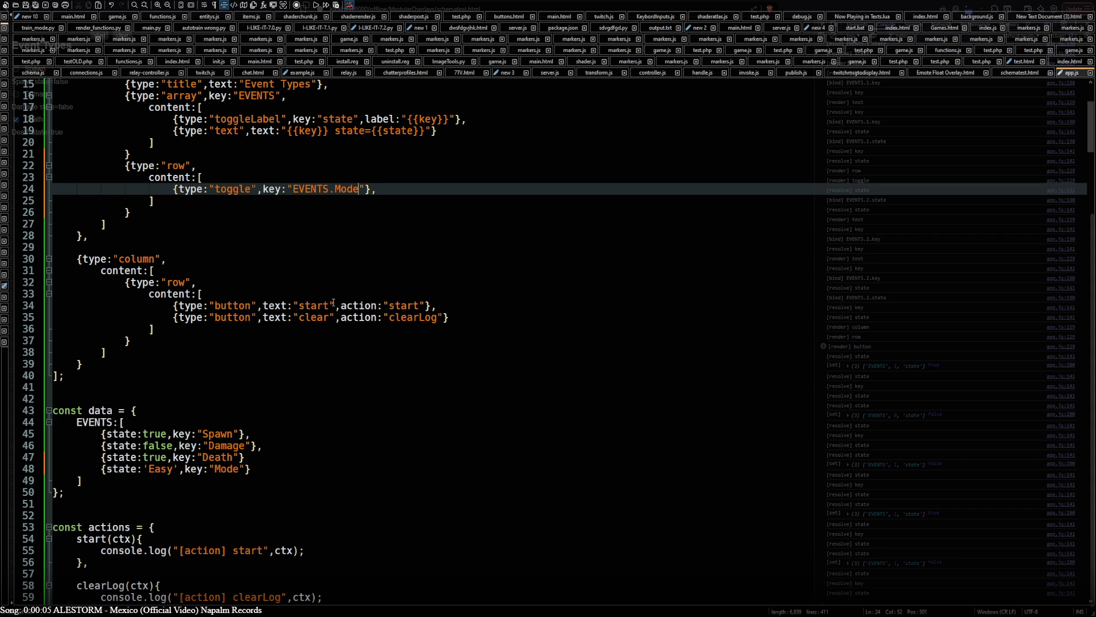
{"action": "double_click", "coordinate": [338, 190]}
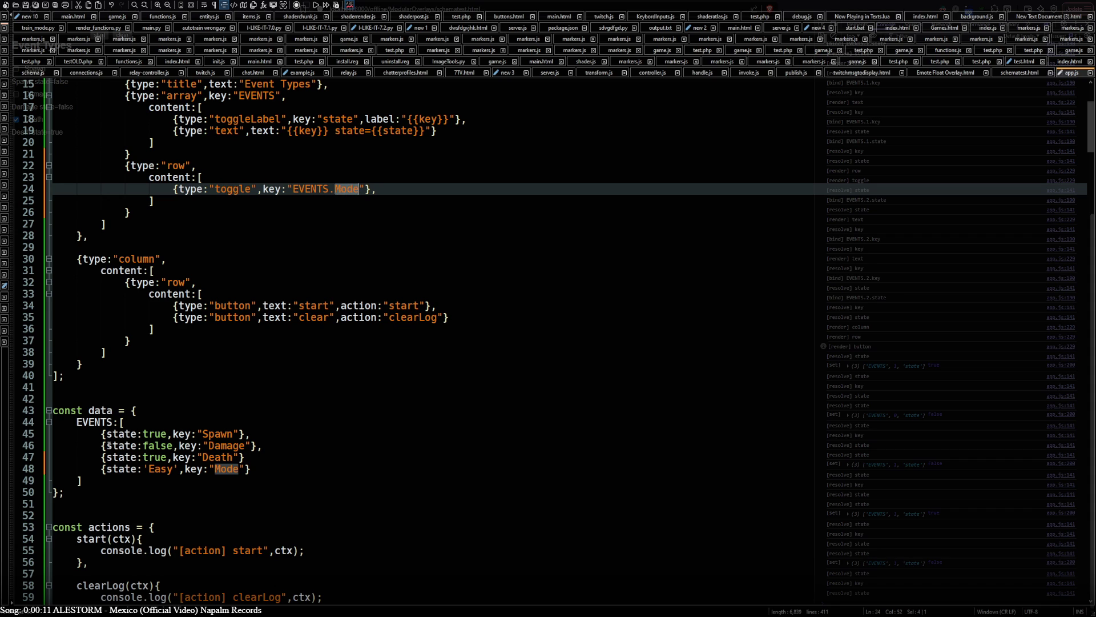
{"action": "type", "text": "3"}
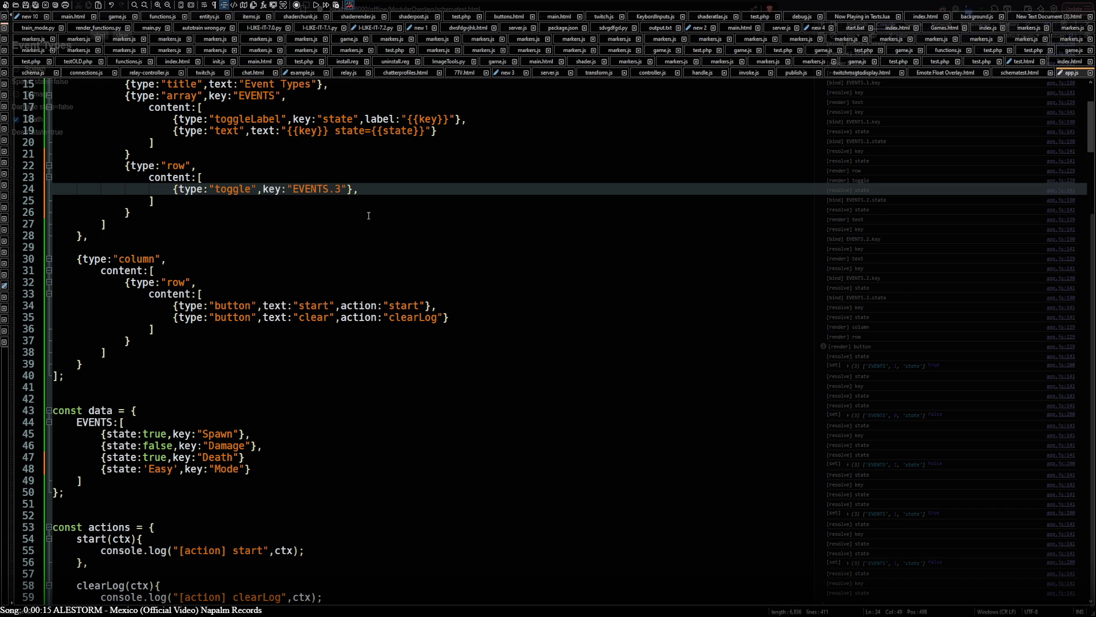
- Add value:"Easy" after the EVENTS.3 binding on the toggle line
{"action": "key", "text": "Right"}
{"action": "type", "text": ","}
{"action": "type", "text": "value"}
{"action": "type", "text": ":''"}
{"action": "key", "text": "BackSpace"}
{"action": "key", "text": "BackSpace"}
{"action": "type", "text": "\""}
{"action": "double_click", "coordinate": [160, 469]}
{"action": "key", "text": "ctrl+c"}
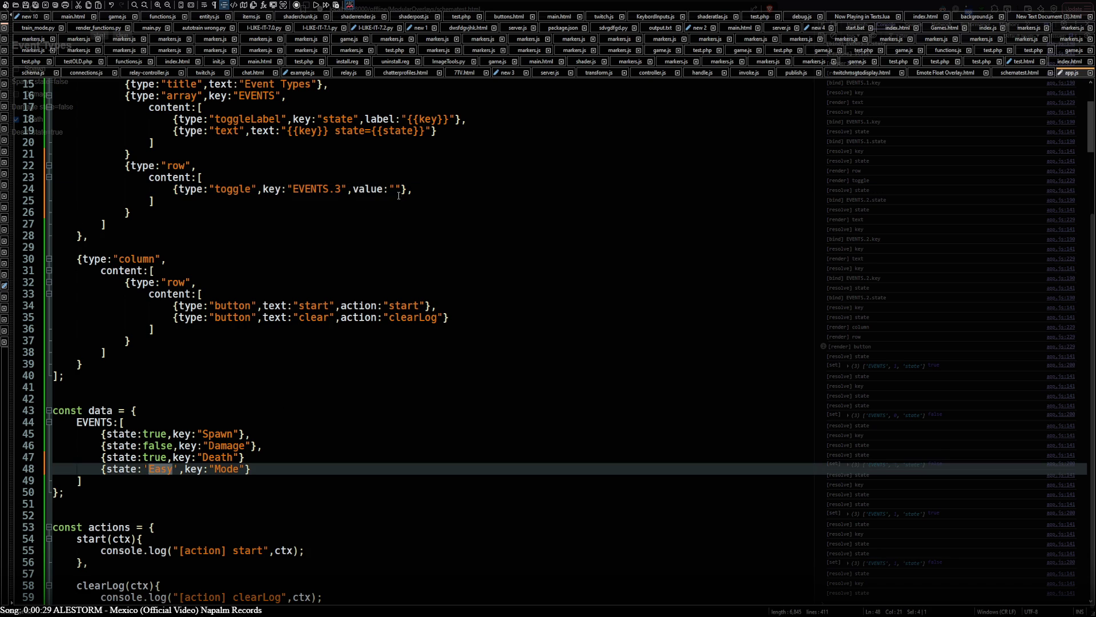
{"action": "left_click", "coordinate": [399, 189]}
{"action": "key", "text": "ctrl+v"}
- Duplicate the Easy toggle line twice and change the middle toggle's value to medium
{"action": "left_click", "coordinate": [447, 189]}
{"action": "key", "text": "ctrl+d"}
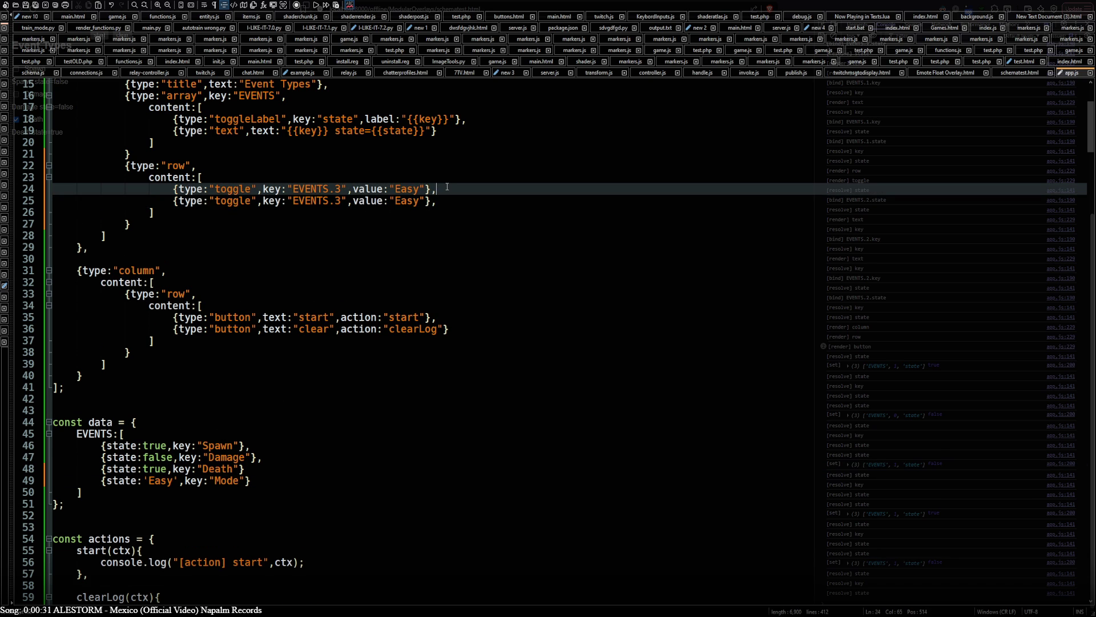
{"action": "key", "text": "ctrl+d"}
{"action": "double_click", "coordinate": [409, 201]}
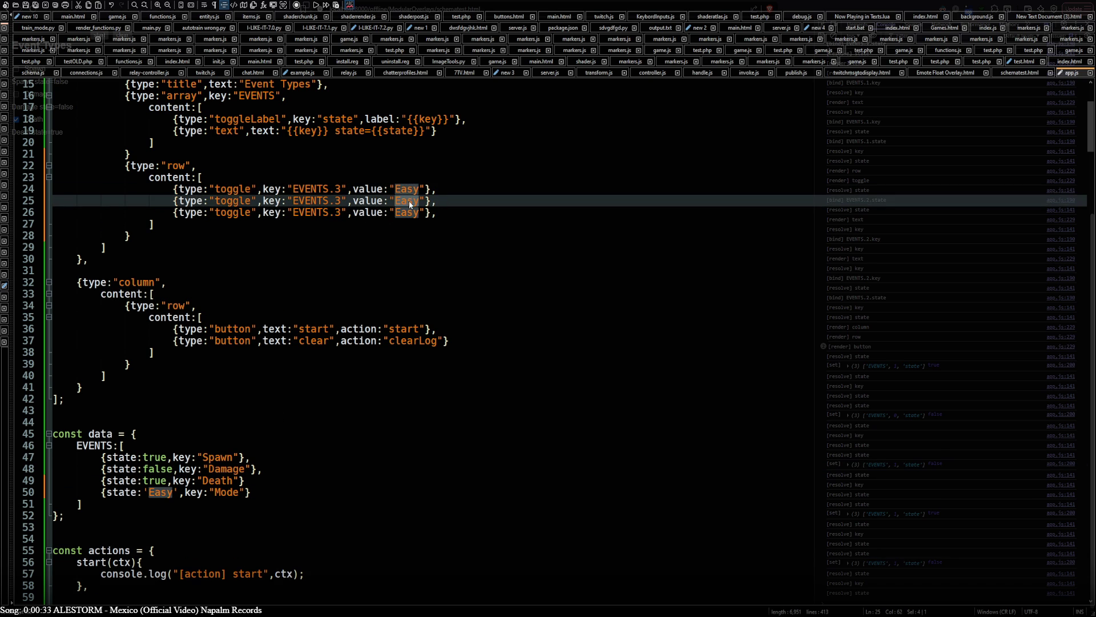
{"action": "type", "text": "medium"}
{"action": "double_click", "coordinate": [411, 200]}
{"action": "key", "text": "ctrl+c"}
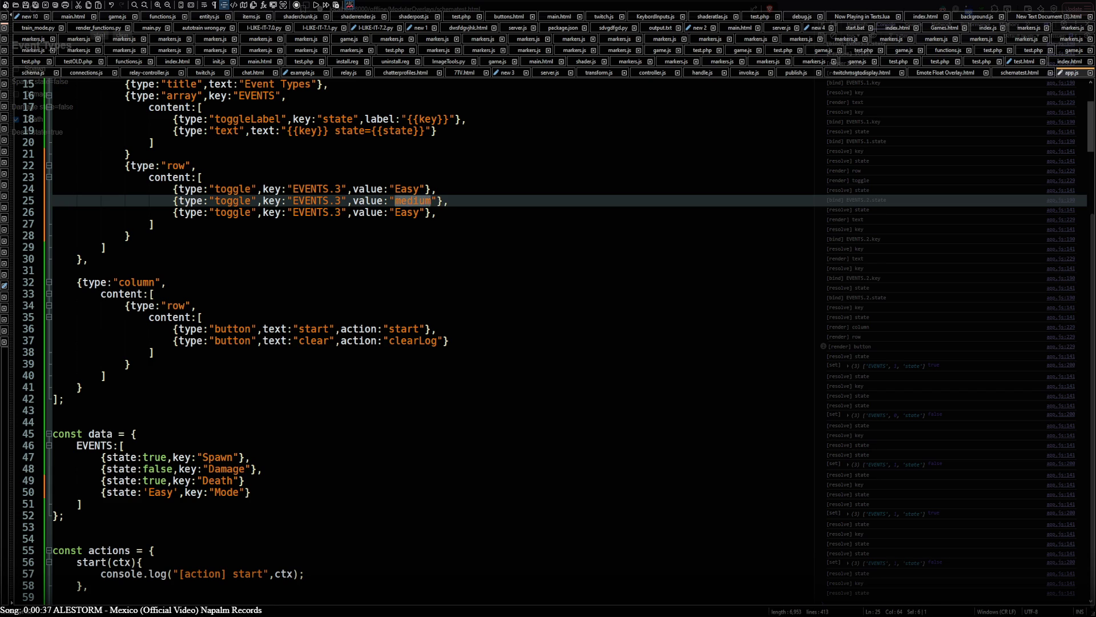
- Reload the schematest page in the browser and run a web search for 'medium'
{"action": "key", "text": "alt+Tab"}
{"action": "left_click", "coordinate": [33, 9]}
{"action": "key", "text": "F12"}
{"action": "left_click", "coordinate": [364, 9]}
{"action": "key", "text": "ctrl+v"}
{"action": "key", "text": "Return"}
- Refine the Google query to 'easy medium hard' and run it
{"action": "left_click", "coordinate": [148, 32]}
{"action": "type", "text": "hard"}
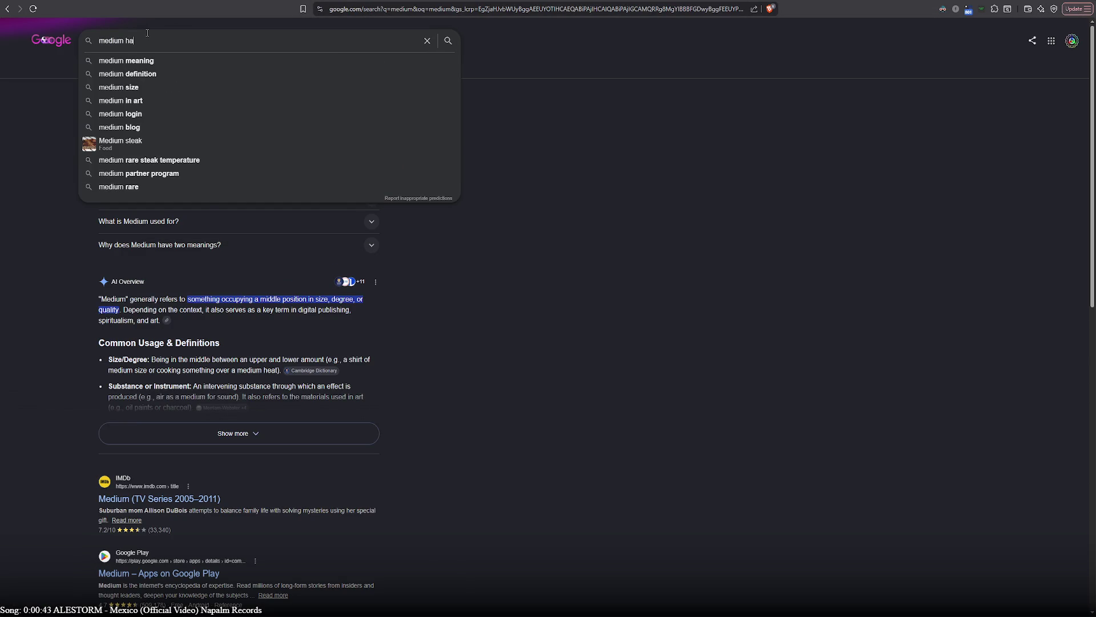
{"action": "key", "text": "Return"}
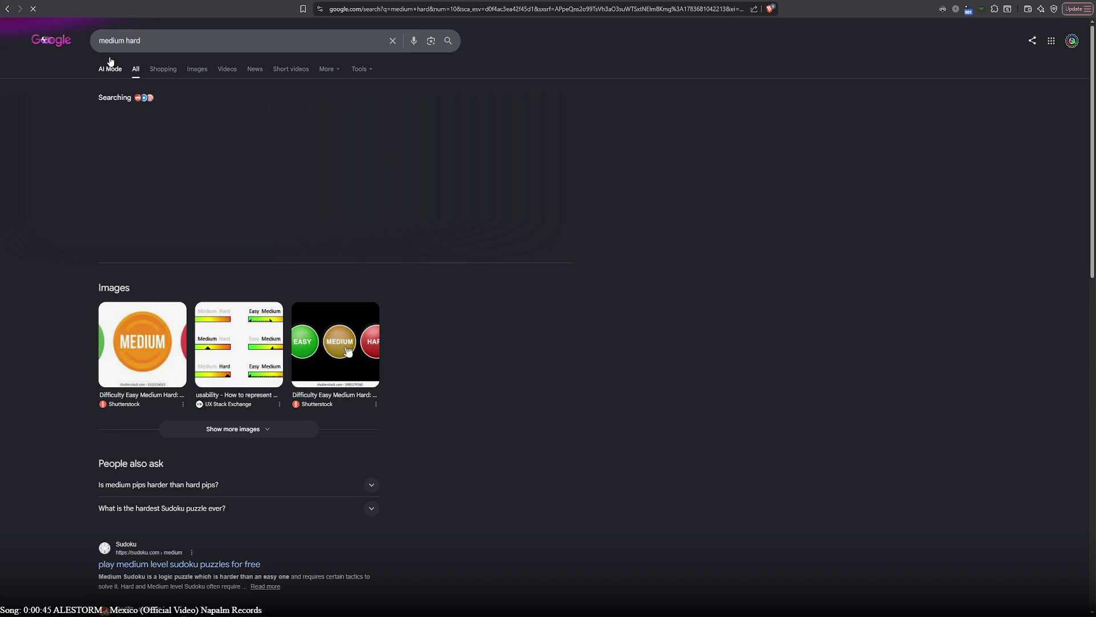
{"action": "left_click", "coordinate": [100, 44]}
{"action": "type", "text": "easy"}
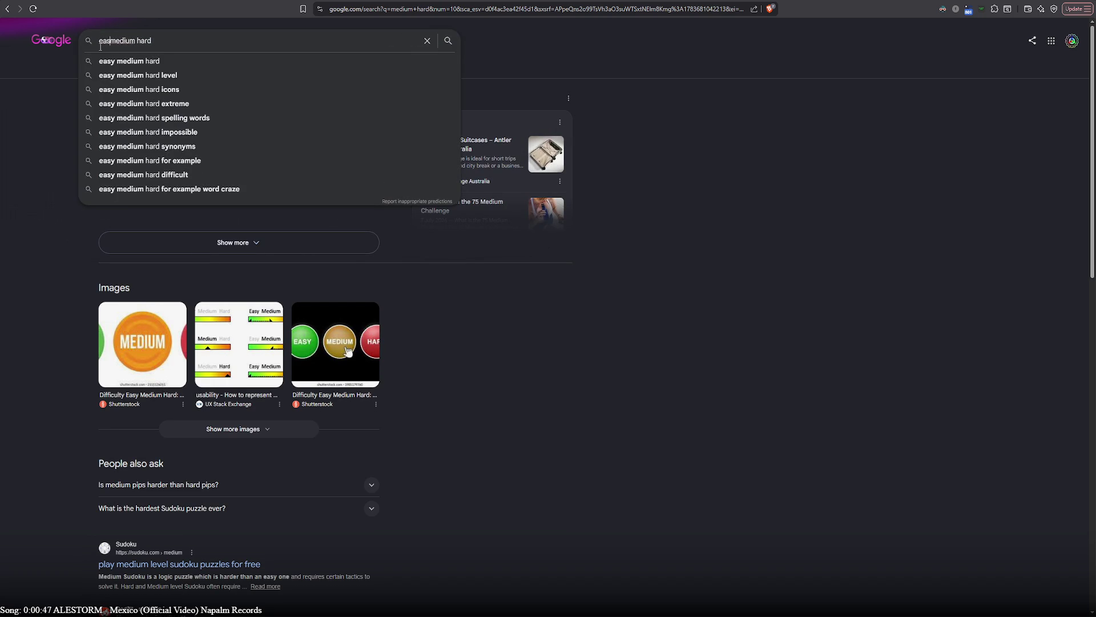
{"action": "key", "text": "Return"}
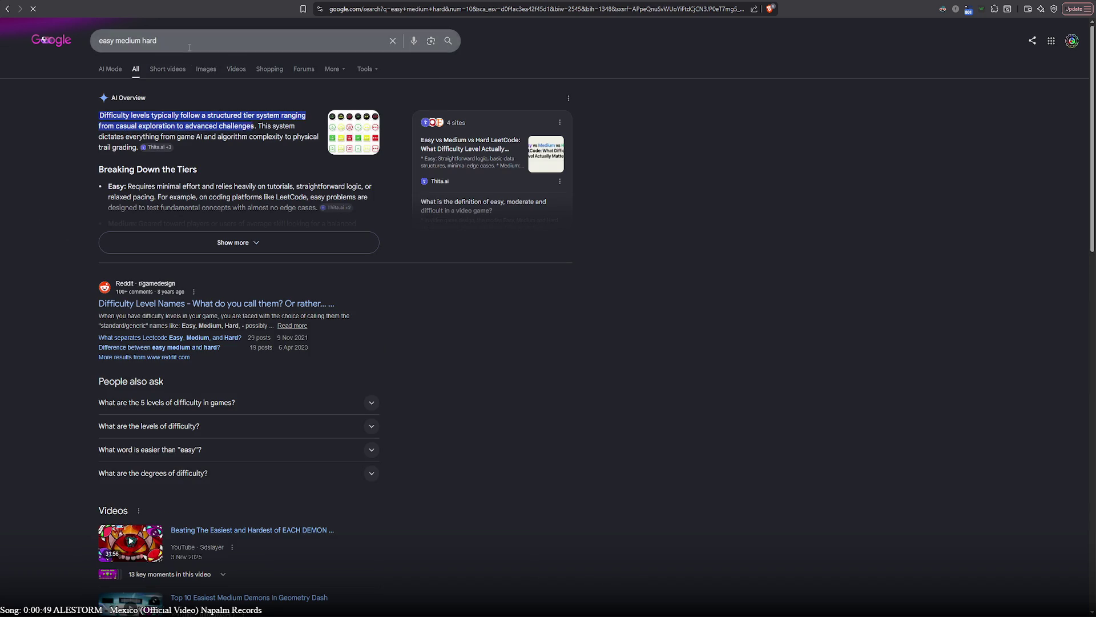
- Copy 'medium' from the query and paste it as the second toggle's value in app.js
{"action": "left_click", "coordinate": [166, 41]}
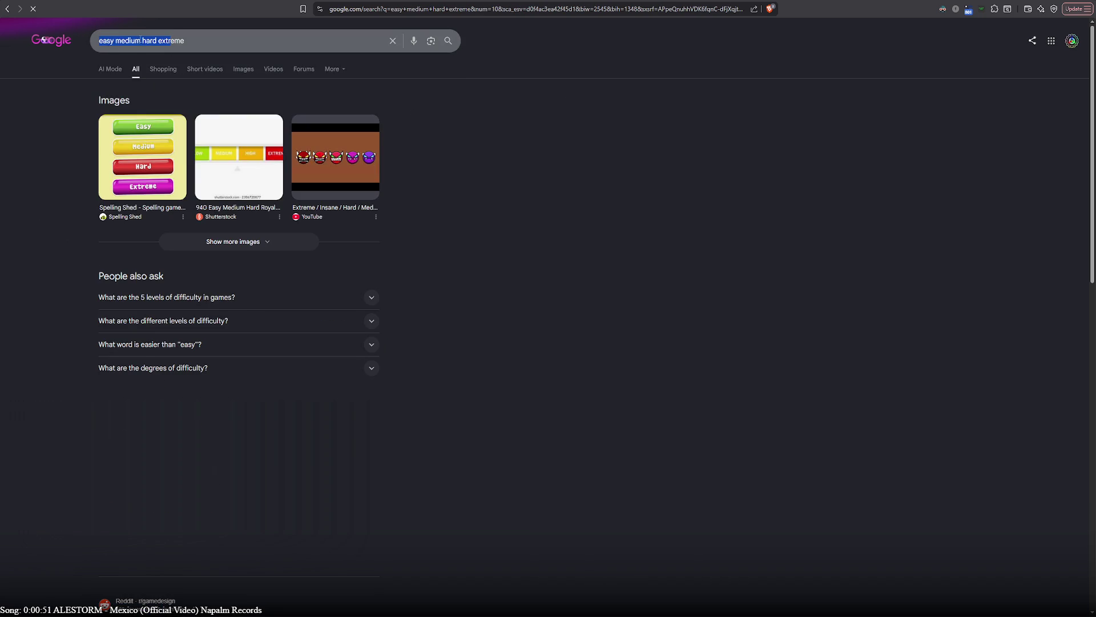
{"action": "double_click", "coordinate": [128, 40]}
{"action": "key", "text": "ctrl+Tab"}
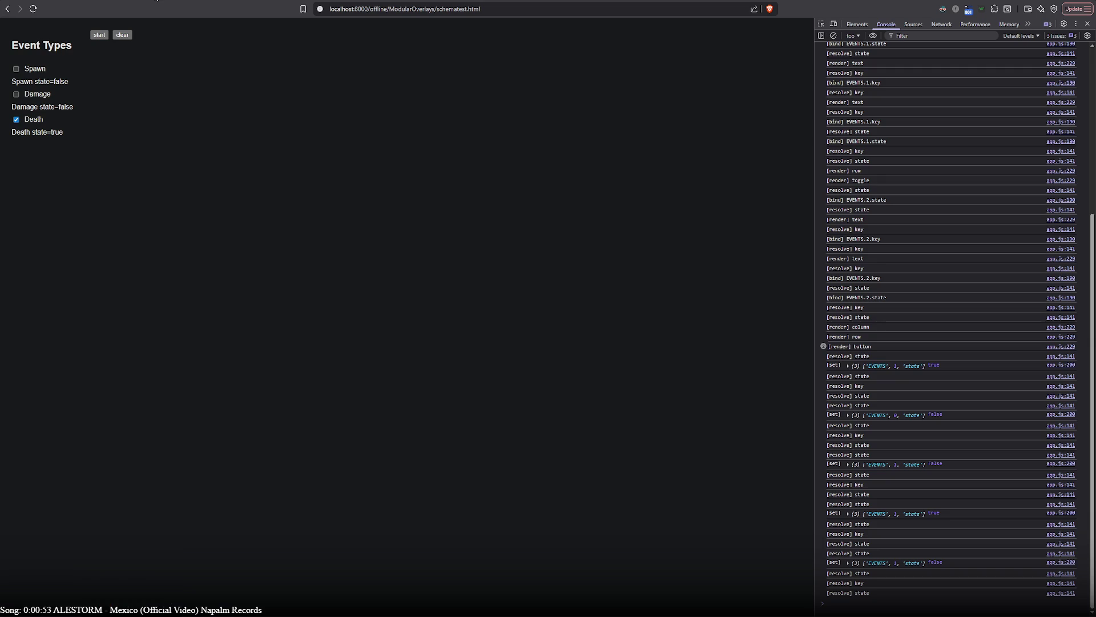
{"action": "key", "text": "ctrl+Tab"}
{"action": "key", "text": "ctrl+Tab"}
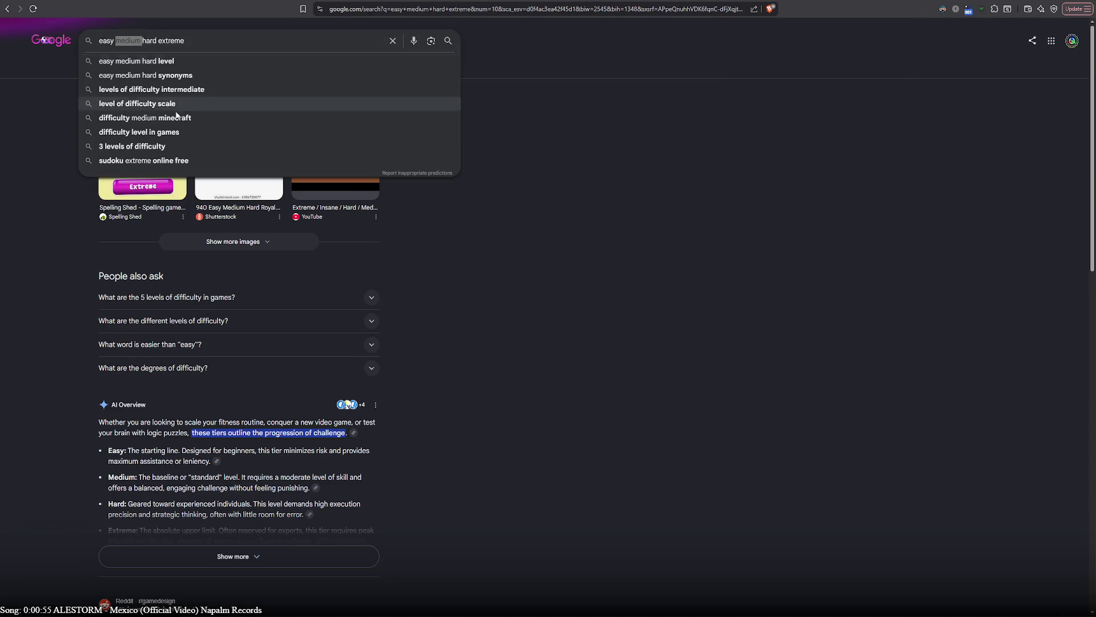
{"action": "key", "text": "alt+Tab"}
{"action": "key", "text": "ctrl+v"}
{"action": "key", "text": "BackSpace"}
- Open the 'easy medium hard level' suggestion and expand the five difficulty levels answer
{"action": "key", "text": "alt+Tab"}
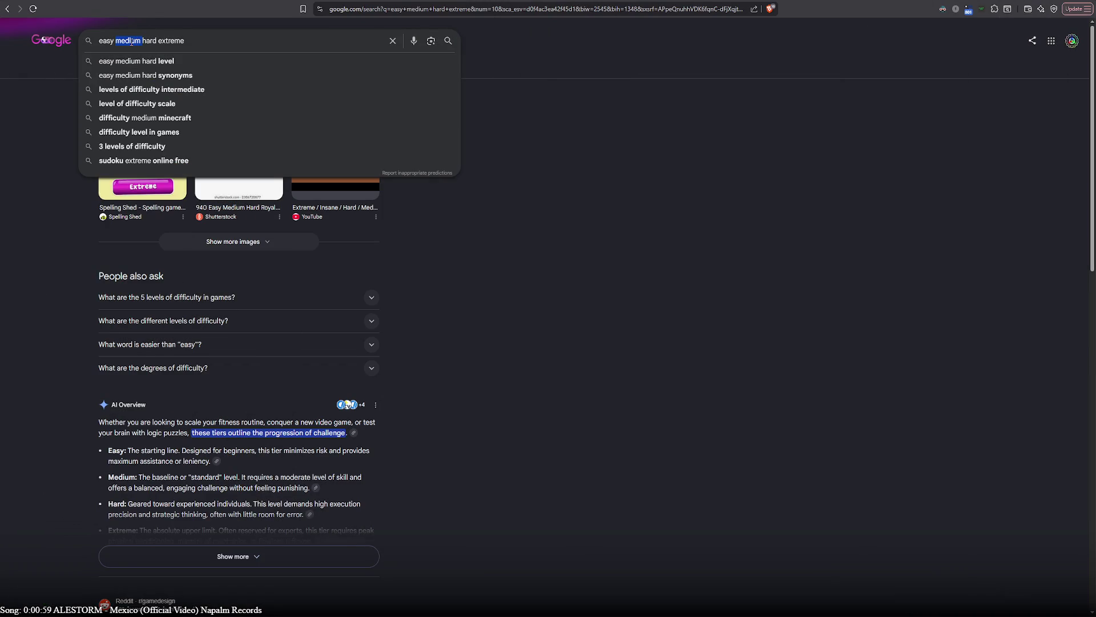
{"action": "left_click", "coordinate": [140, 60]}
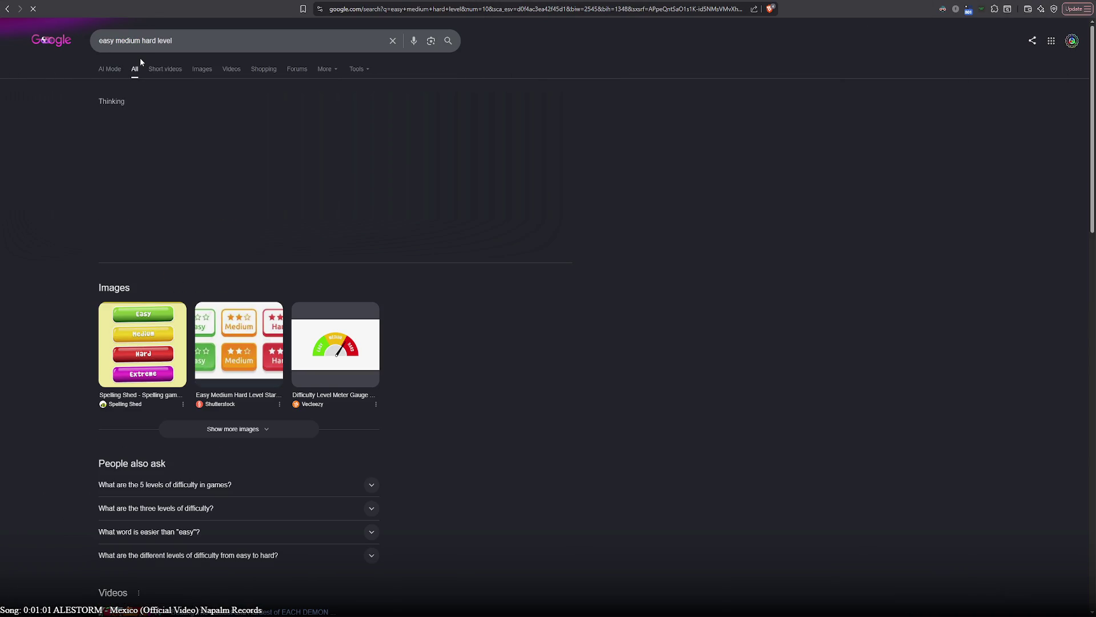
{"action": "left_click", "coordinate": [204, 493]}
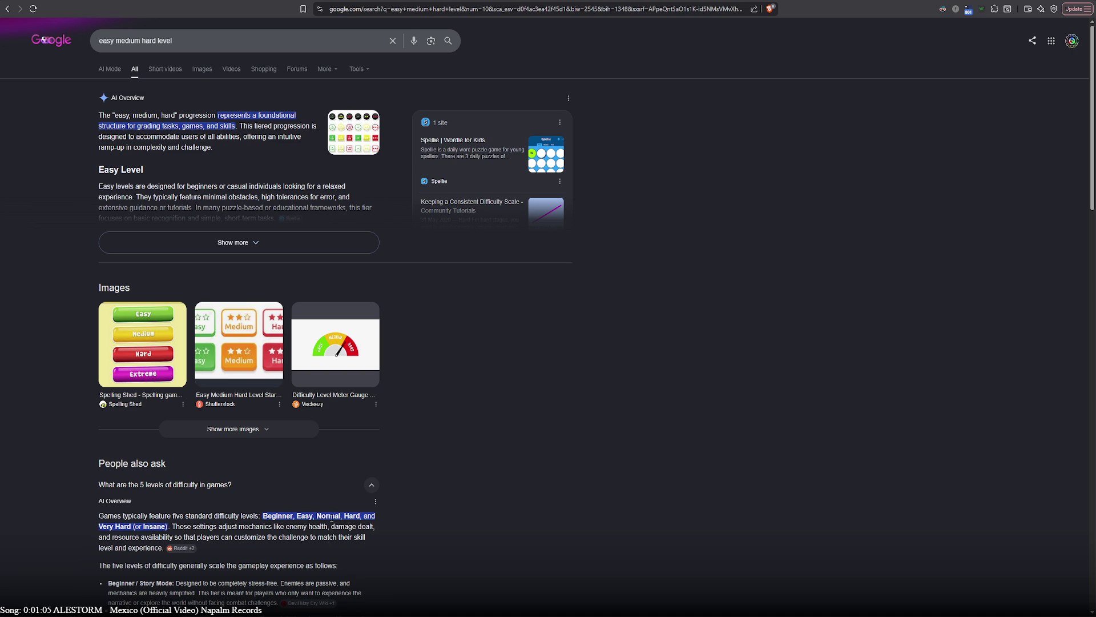
{"action": "key", "text": "alt+Tab"}
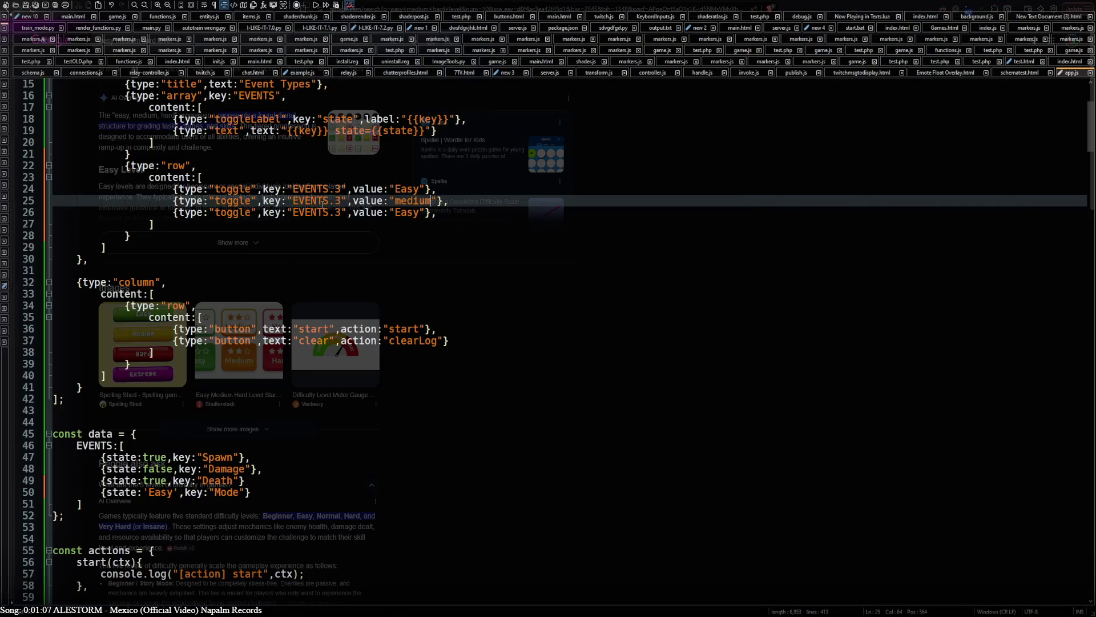
- Rename the second and third toggle values to Normal and Hard and delete the trailing comma
{"action": "double_click", "coordinate": [401, 203]}
{"action": "type", "text": "Normal"}
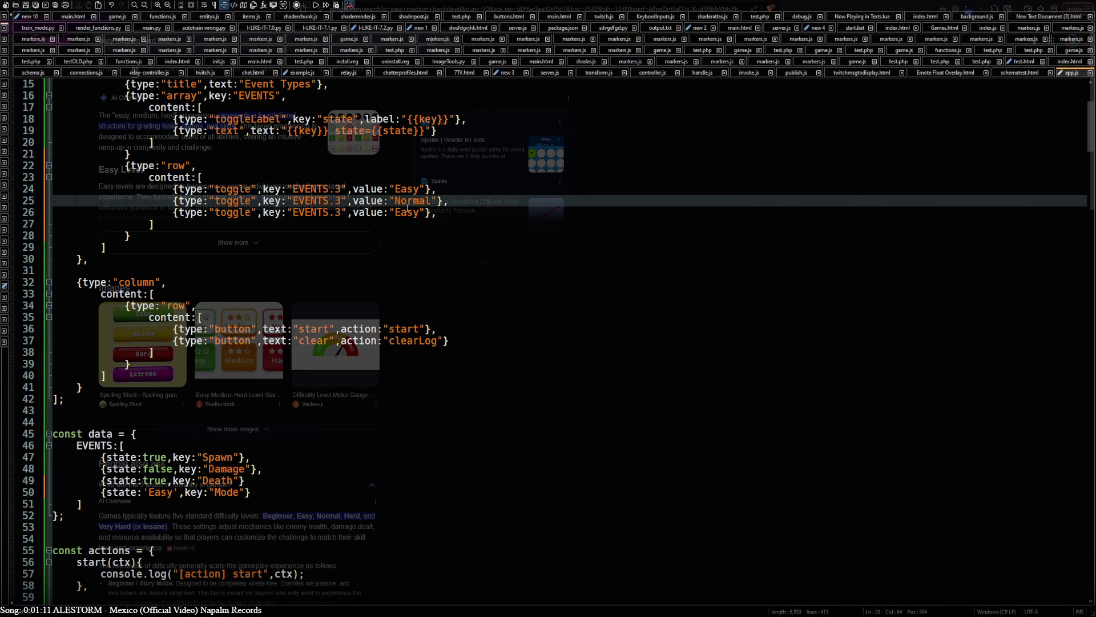
{"action": "double_click", "coordinate": [404, 212]}
{"action": "type", "text": "Hard"}
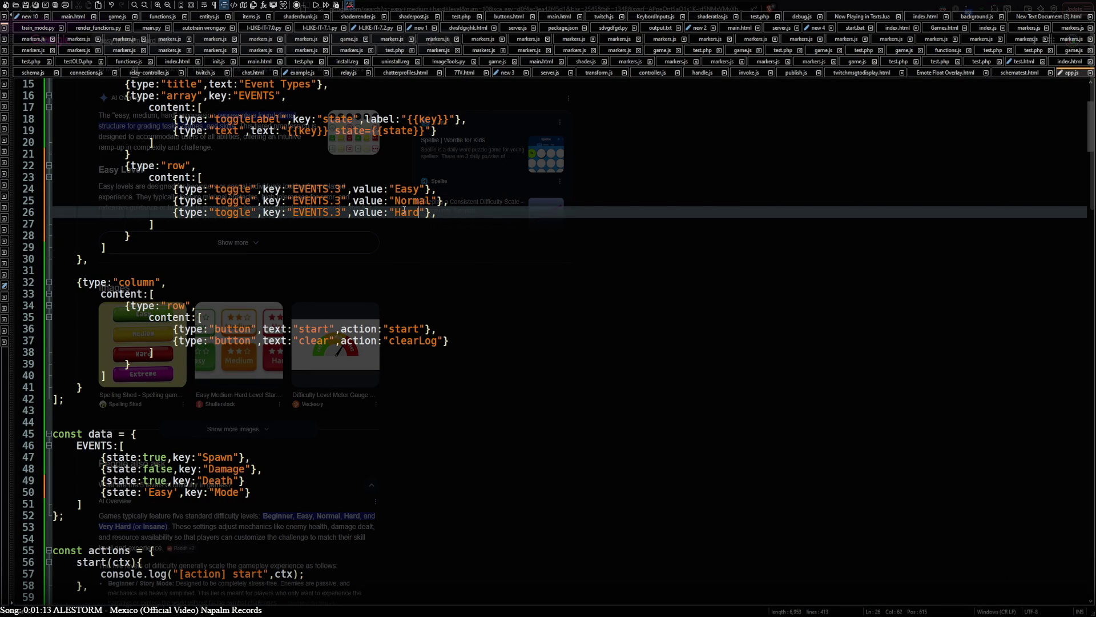
{"action": "left_click", "coordinate": [432, 212]}
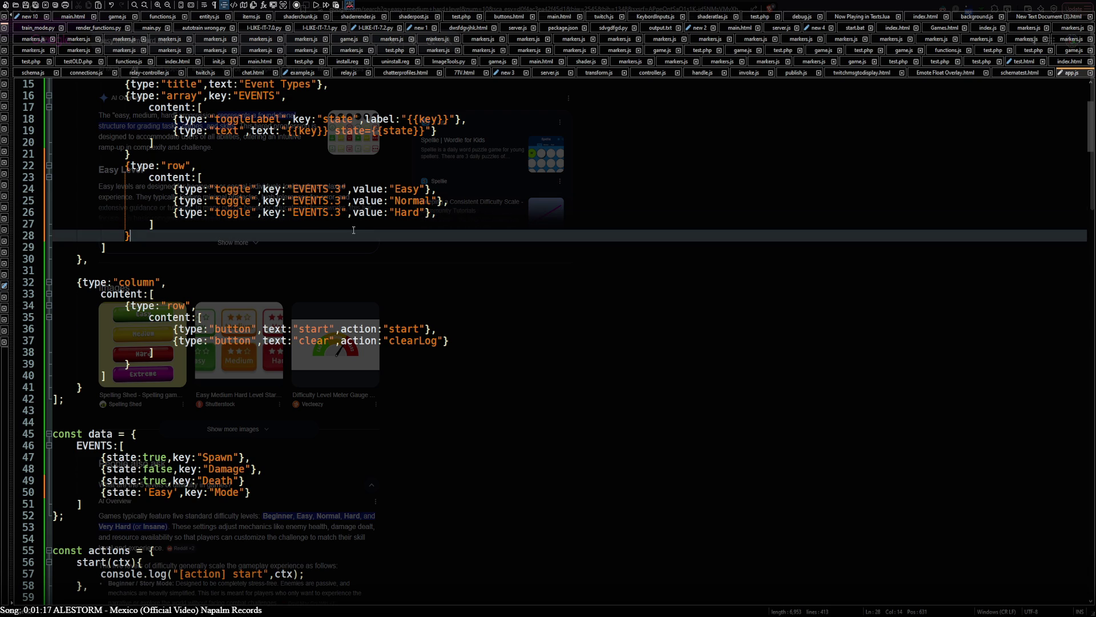
{"action": "key", "text": "Delete"}
- Save app.js and reload the schematest page to test the toggles
{"action": "key", "text": "ctrl+s"}
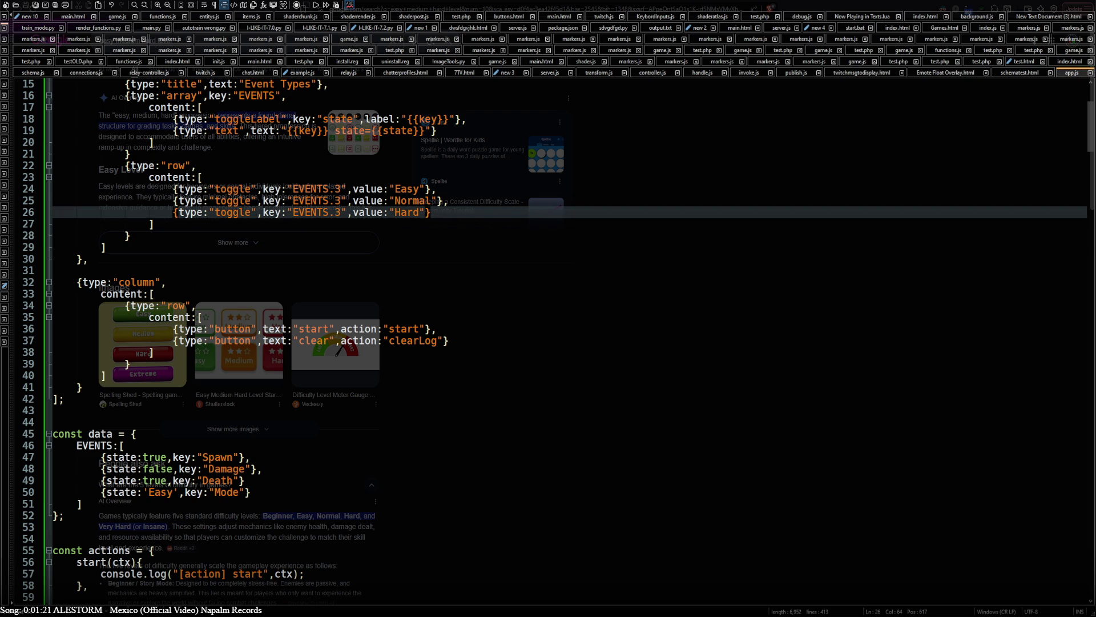
{"action": "key", "text": "alt+Tab"}
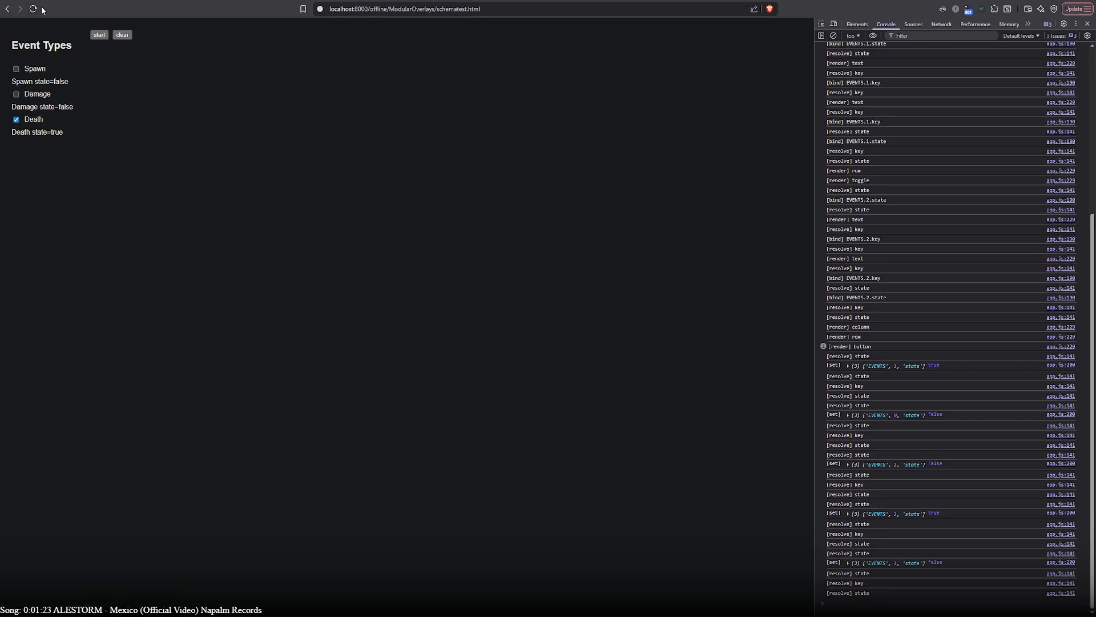
{"action": "left_click", "coordinate": [33, 9]}
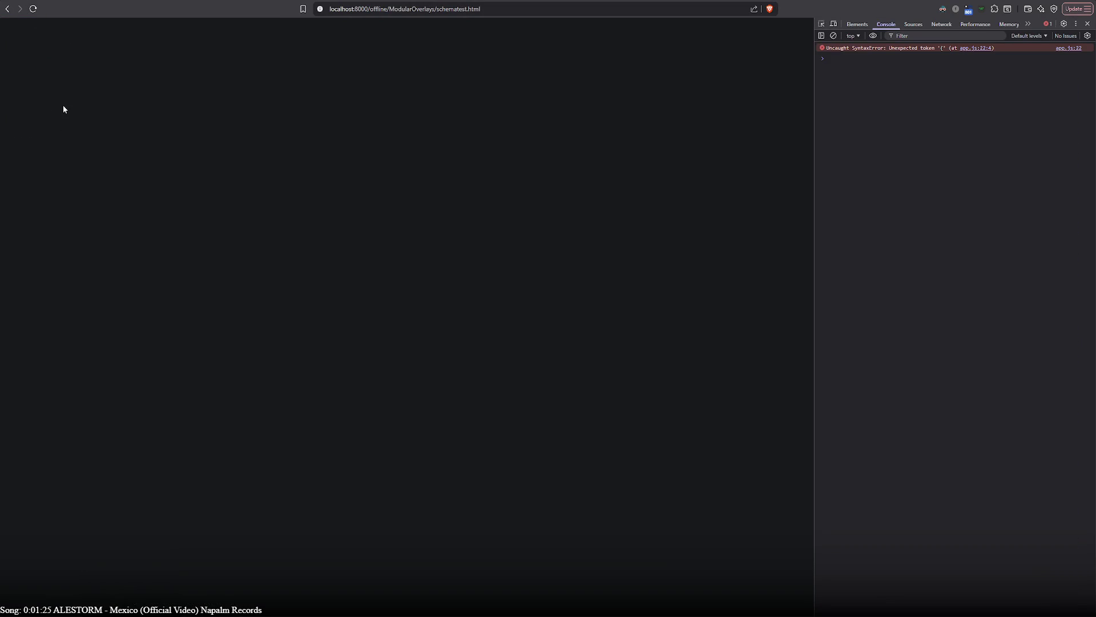
{"action": "key", "text": "alt+Tab"}
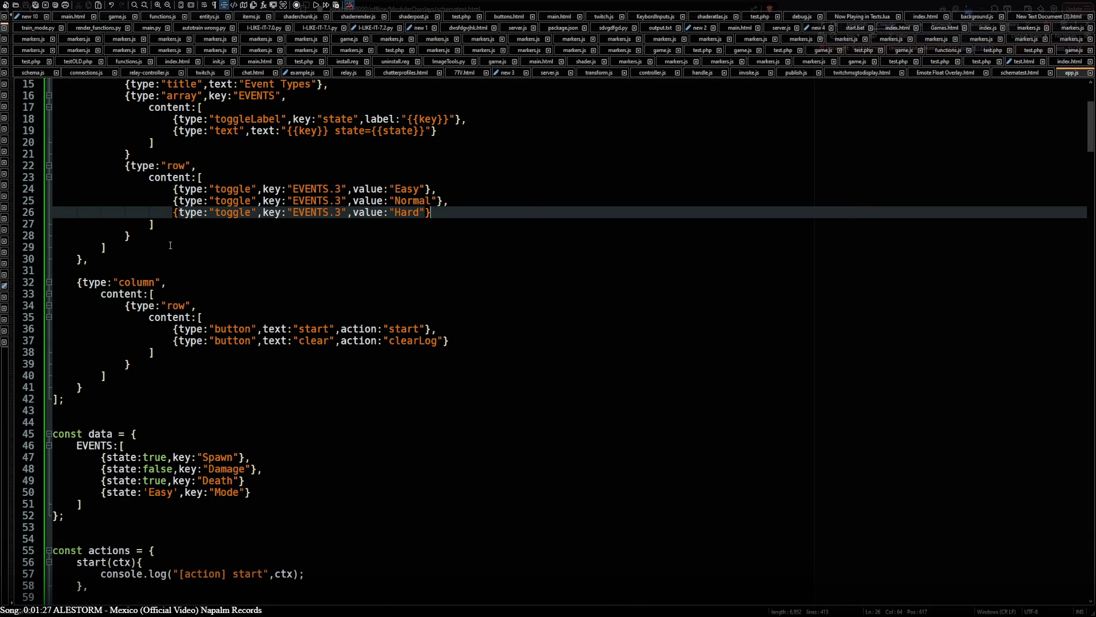
- Inspect the toggle row's brackets and check the syntax error location in the console
{"action": "left_click", "coordinate": [207, 179]}
{"action": "left_click", "coordinate": [437, 213]}
{"action": "key", "text": "Down"}
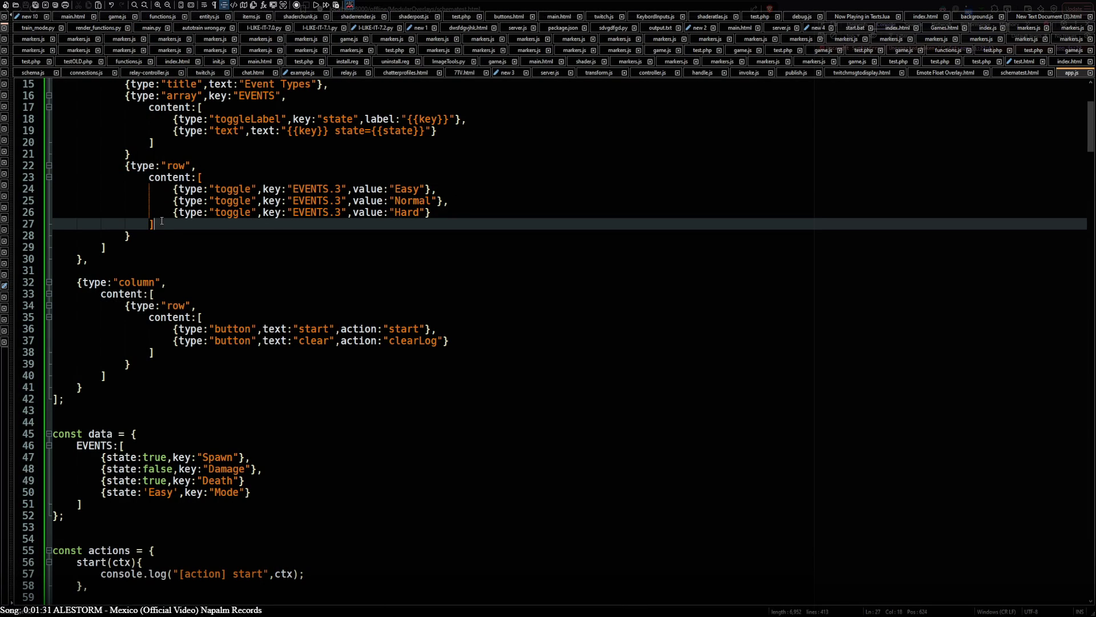
{"action": "scroll", "coordinate": [158, 308], "scroll_direction": "up", "scroll_amount": 2}
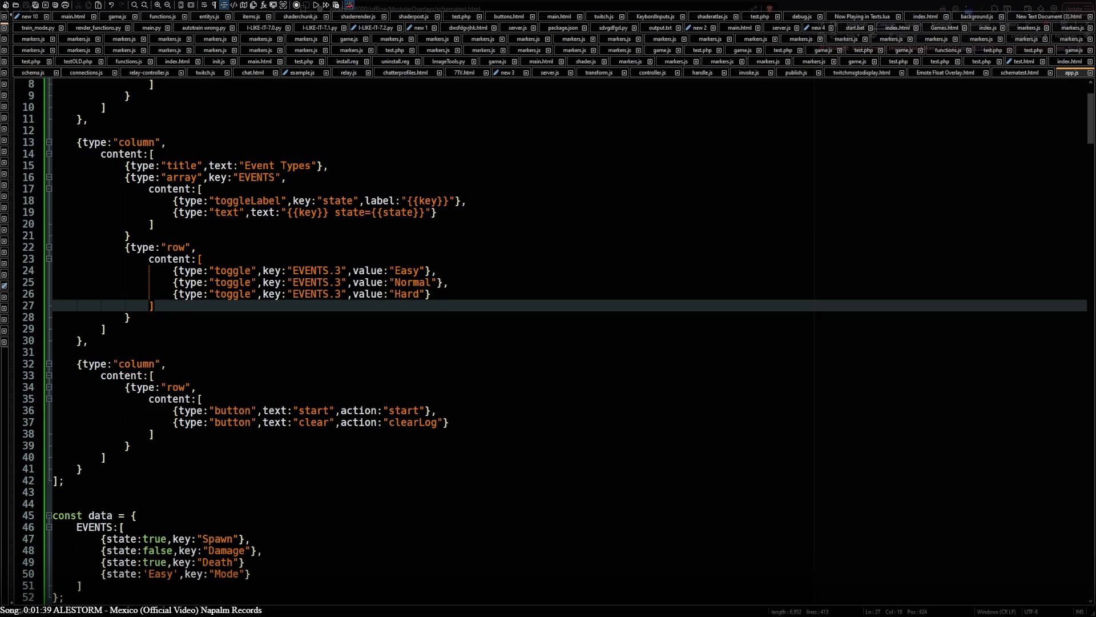
{"action": "key", "text": "alt+Tab"}
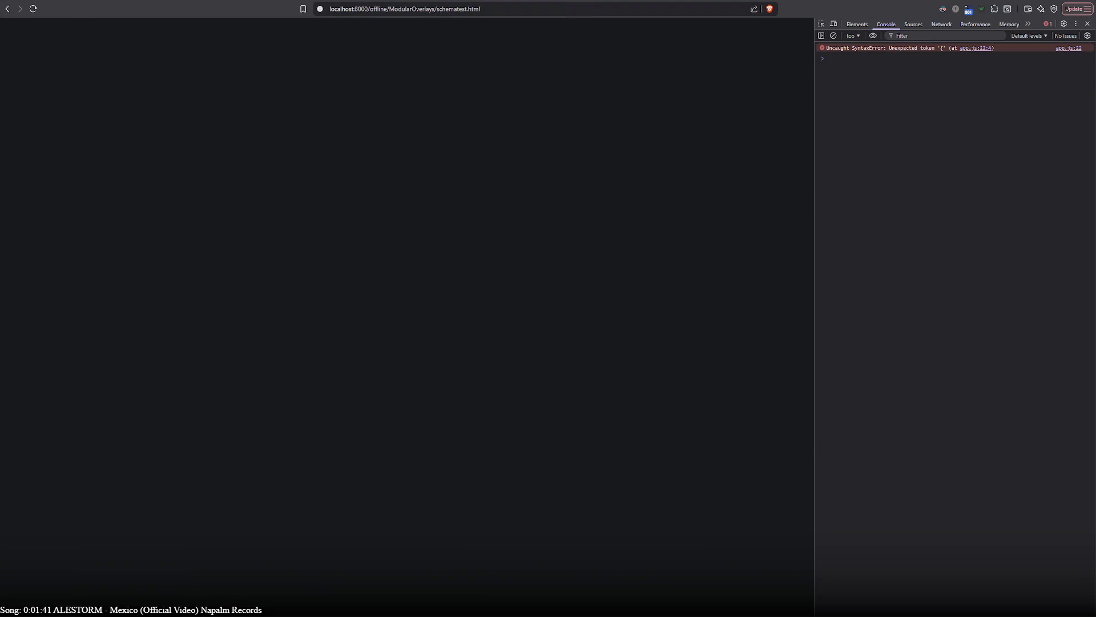
{"action": "key", "text": "alt+Tab"}
- Add a comma after the closing brace on line 21, save, and reload the test page
{"action": "left_click", "coordinate": [215, 247]}
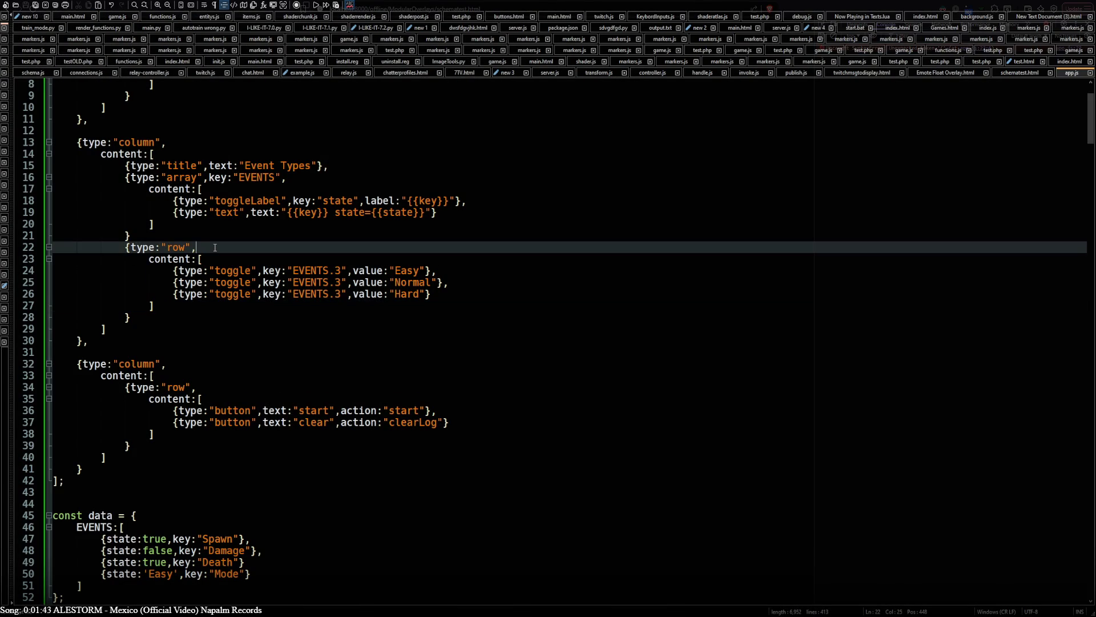
{"action": "left_click", "coordinate": [133, 236]}
{"action": "type", "text": ","}
{"action": "key", "text": "ctrl+s"}
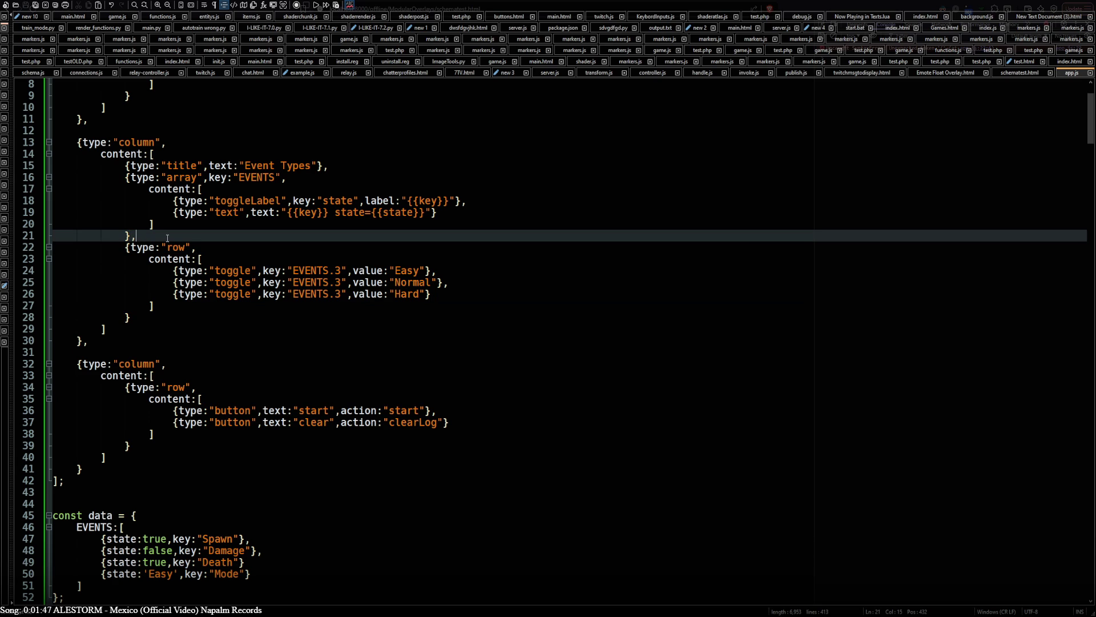
{"action": "key", "text": "alt+Tab"}
{"action": "key", "text": "F5"}
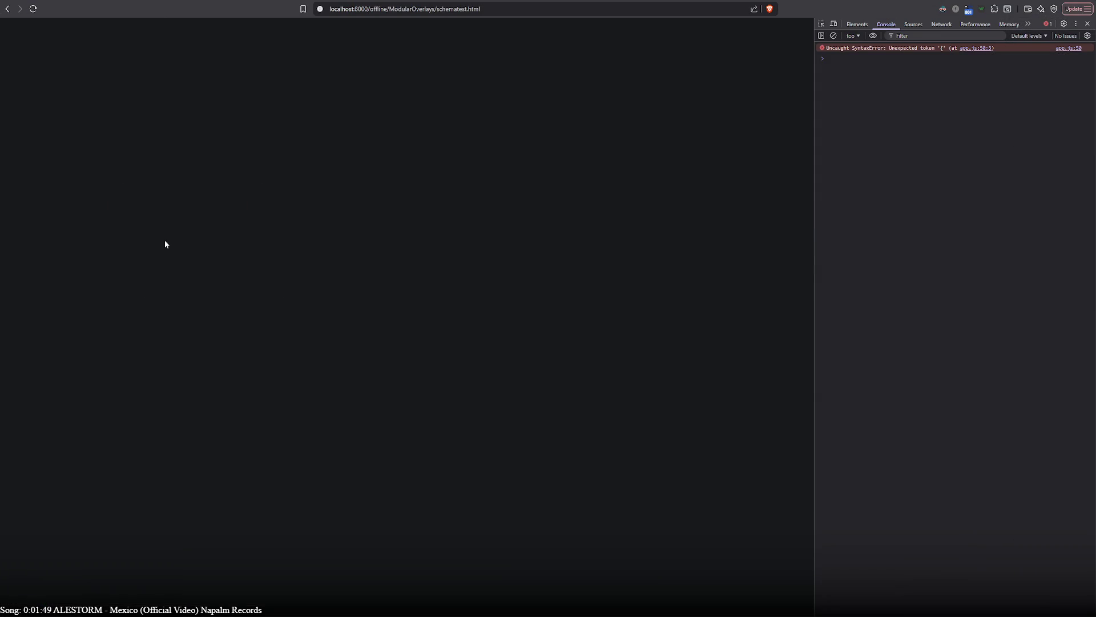
{"action": "key", "text": "alt+Tab"}
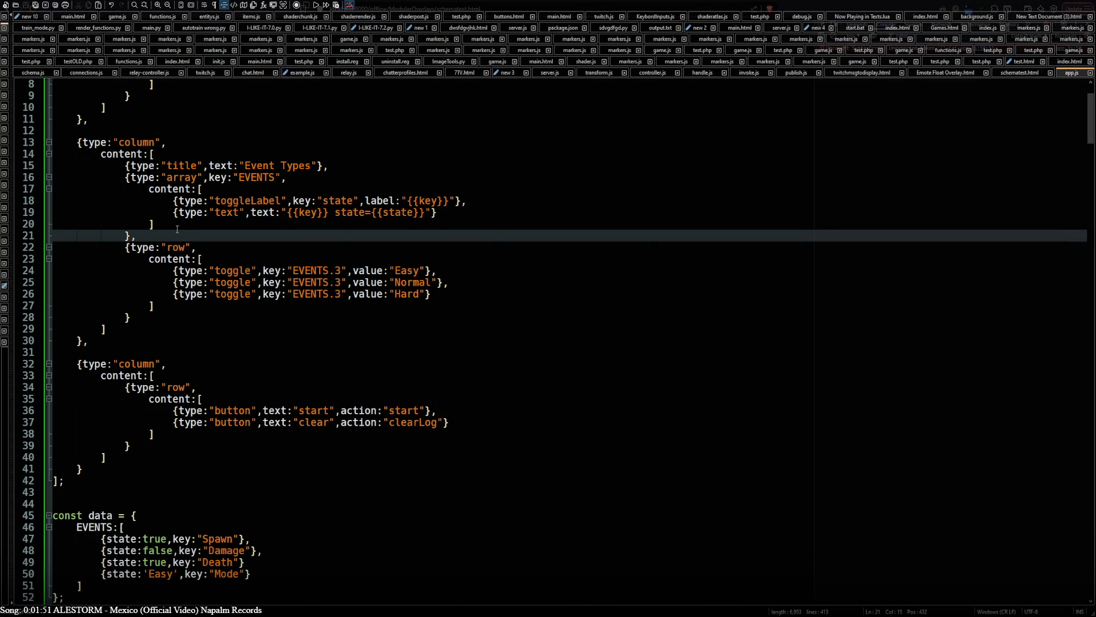
- Join the EVENTS, row and column closing braces onto preceding lines and reduce their indentation
{"action": "left_click", "coordinate": [318, 165]}
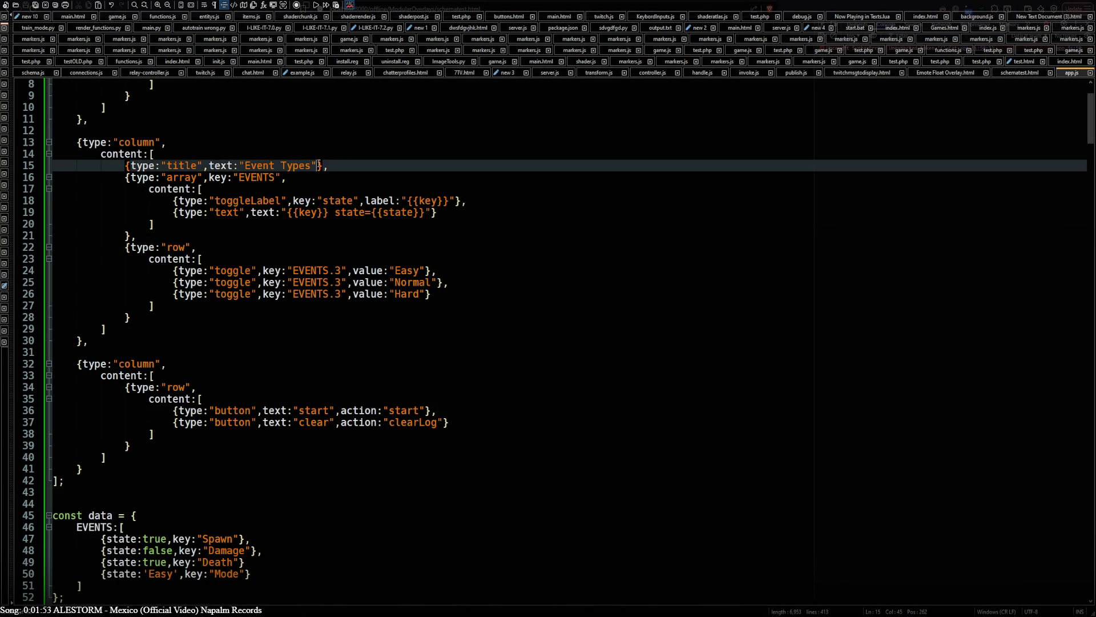
{"action": "left_click", "coordinate": [124, 177]}
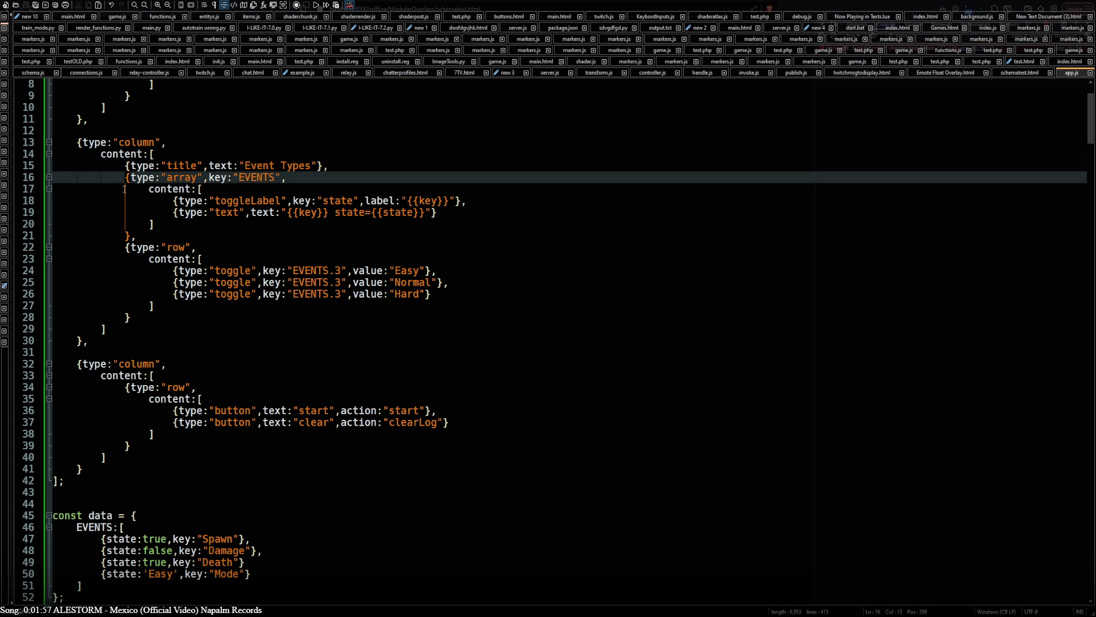
{"action": "left_click", "coordinate": [122, 235]}
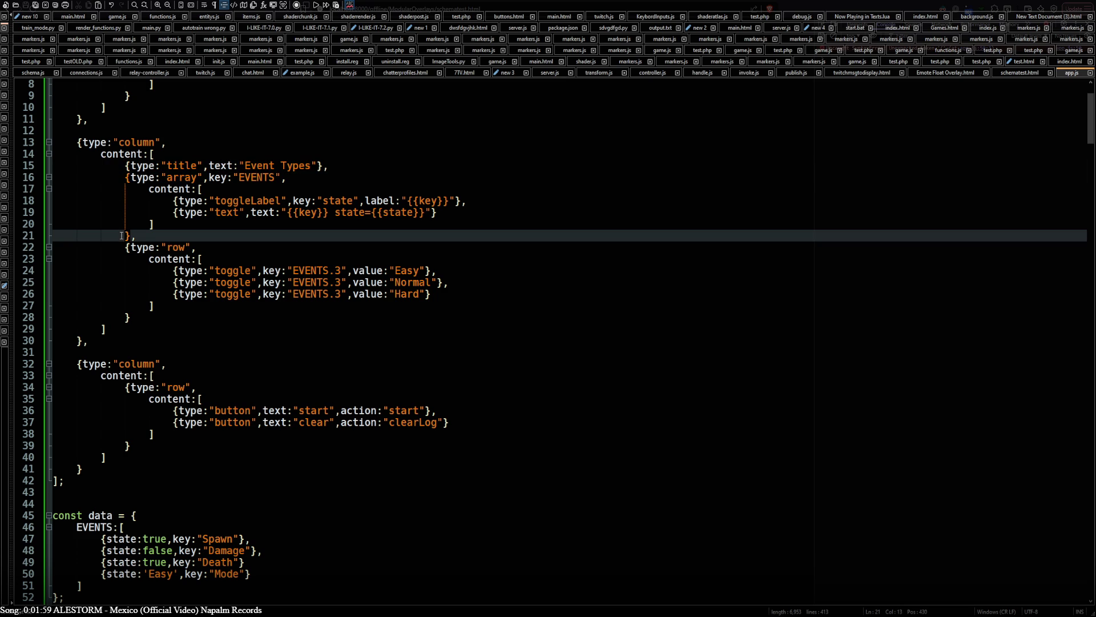
{"action": "key", "text": "BackSpace"}
{"action": "key", "text": "BackSpace"}
{"action": "key", "text": "BackSpace"}
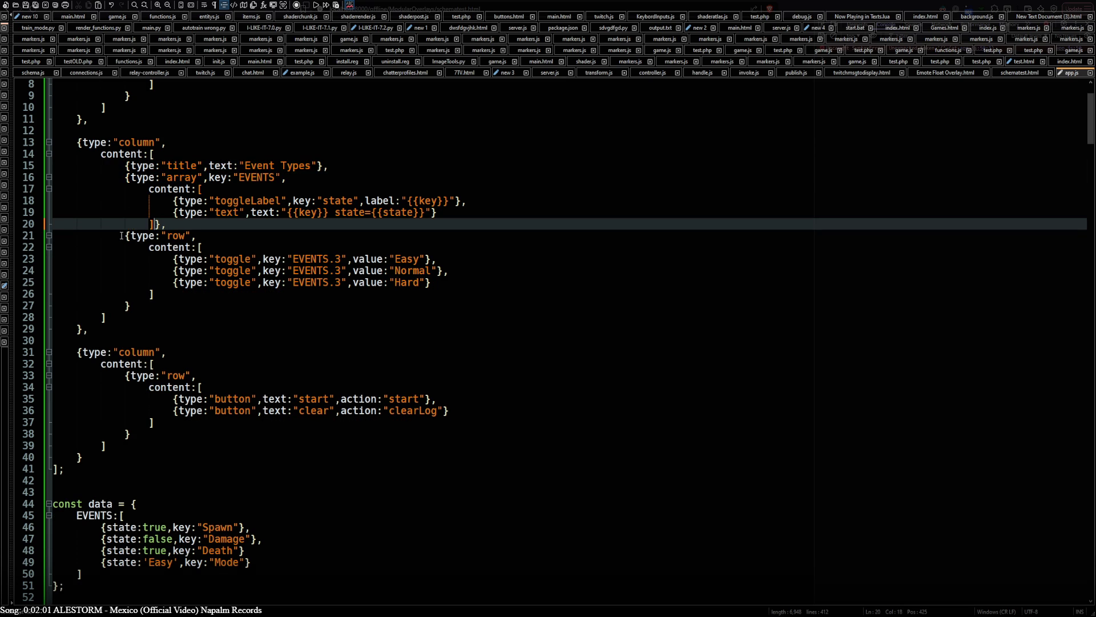
{"action": "left_click", "coordinate": [125, 306]}
{"action": "key", "text": "BackSpace"}
{"action": "key", "text": "BackSpace"}
{"action": "key", "text": "BackSpace"}
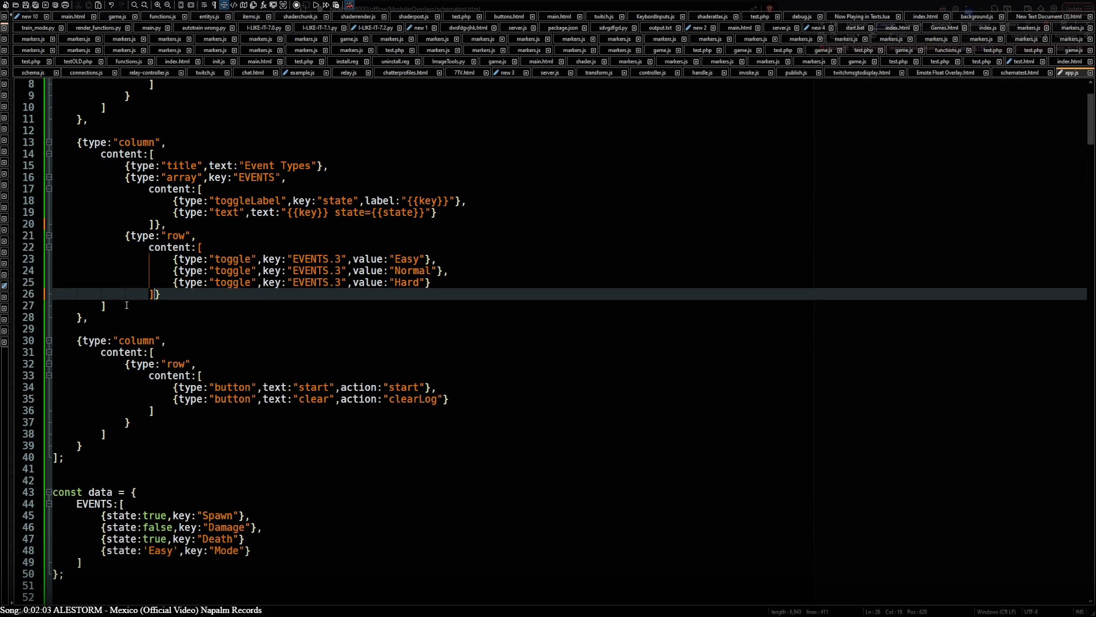
{"action": "left_click", "coordinate": [74, 316]}
{"action": "key", "text": "BackSpace"}
{"action": "key", "text": "BackSpace"}
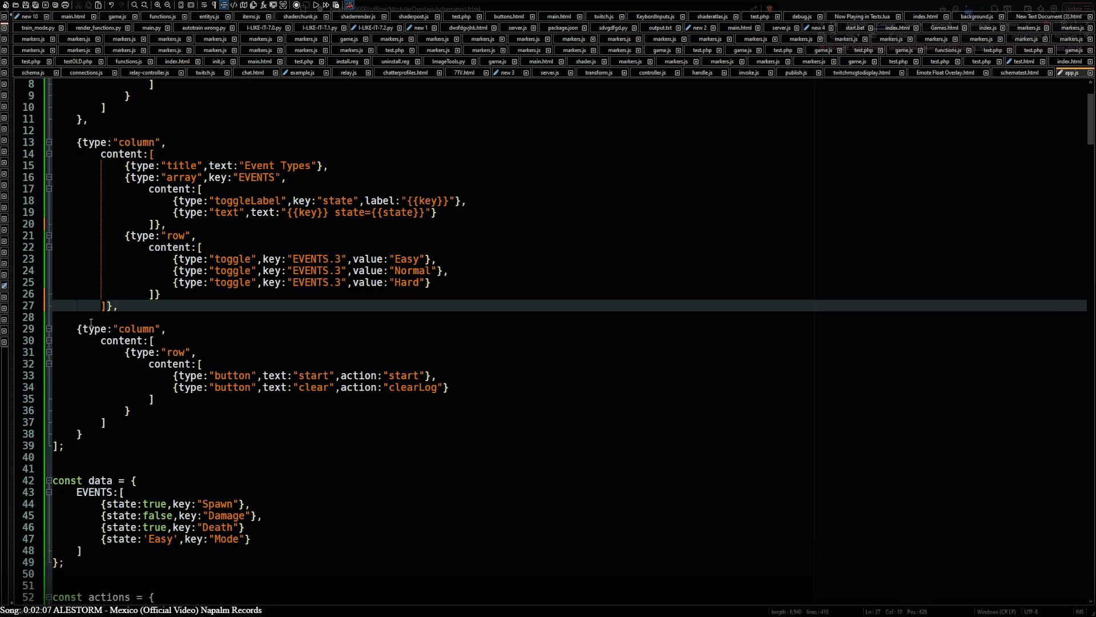
{"action": "left_click", "coordinate": [100, 306]}
{"action": "key", "text": "BackSpace"}
{"action": "left_click", "coordinate": [149, 294]}
{"action": "key", "text": "BackSpace"}
- Restore the closing brackets to separate, re-indented lines
{"action": "left_click", "coordinate": [150, 223]}
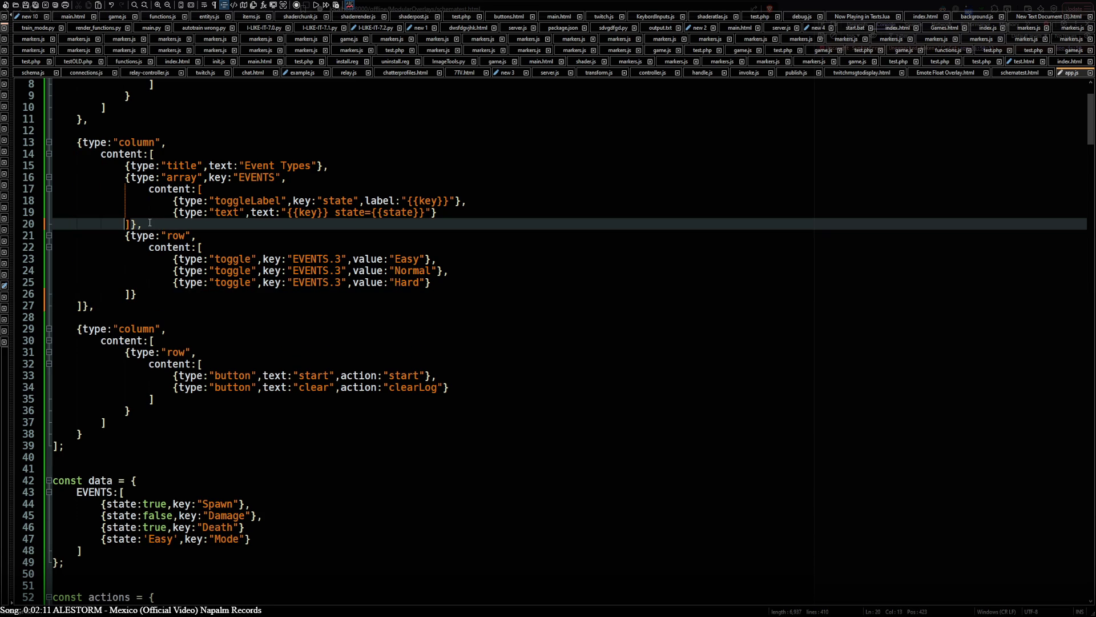
{"action": "key", "text": "Down"}
{"action": "key", "text": "Down"}
{"action": "key", "text": "Down"}
{"action": "key", "text": "Tab"}
{"action": "key", "text": "Right"}
{"action": "key", "text": "Return"}
{"action": "key", "text": "BackSpace"}
{"action": "key", "text": "Down"}
{"action": "key", "text": "Right"}
{"action": "key", "text": "Return"}
{"action": "key", "text": "BackSpace"}
{"action": "left_click", "coordinate": [154, 223]}
{"action": "key", "text": "Return"}
{"action": "key", "text": "BackSpace"}
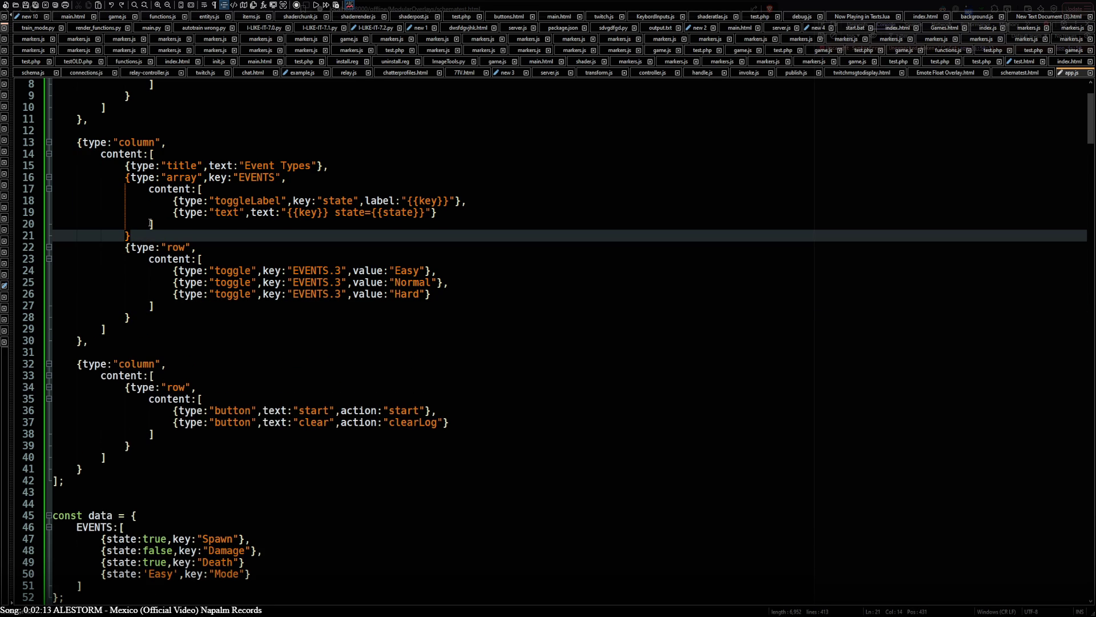
{"action": "key", "text": "Down"}
{"action": "key", "text": "Home"}
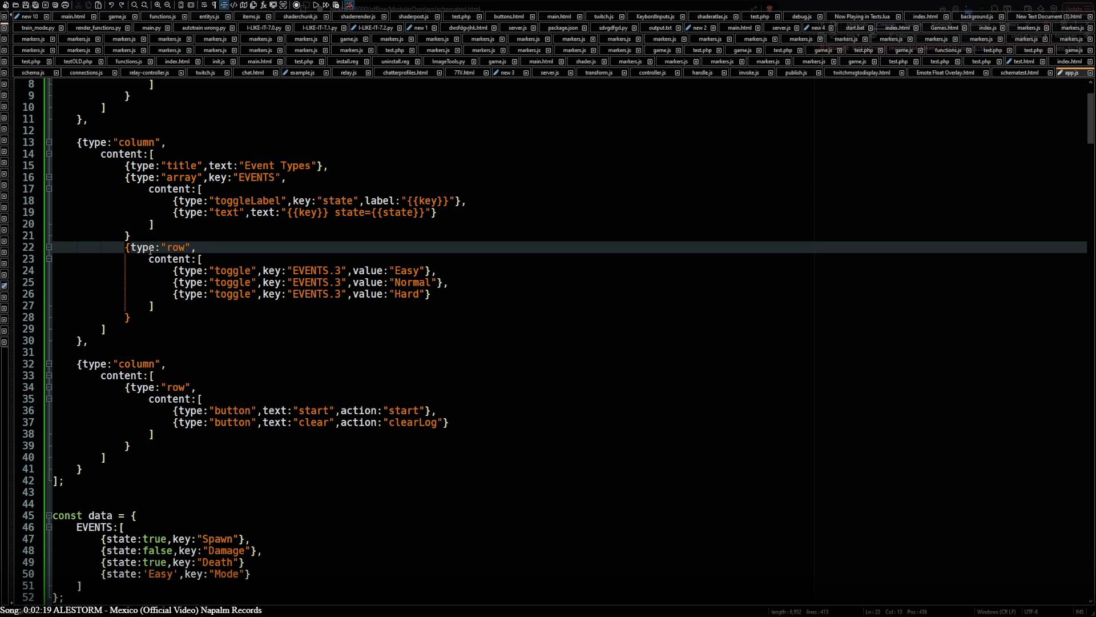
- Add a comma after the EVENTS block's closing brace on line 21 and save
{"action": "double_click", "coordinate": [177, 261]}
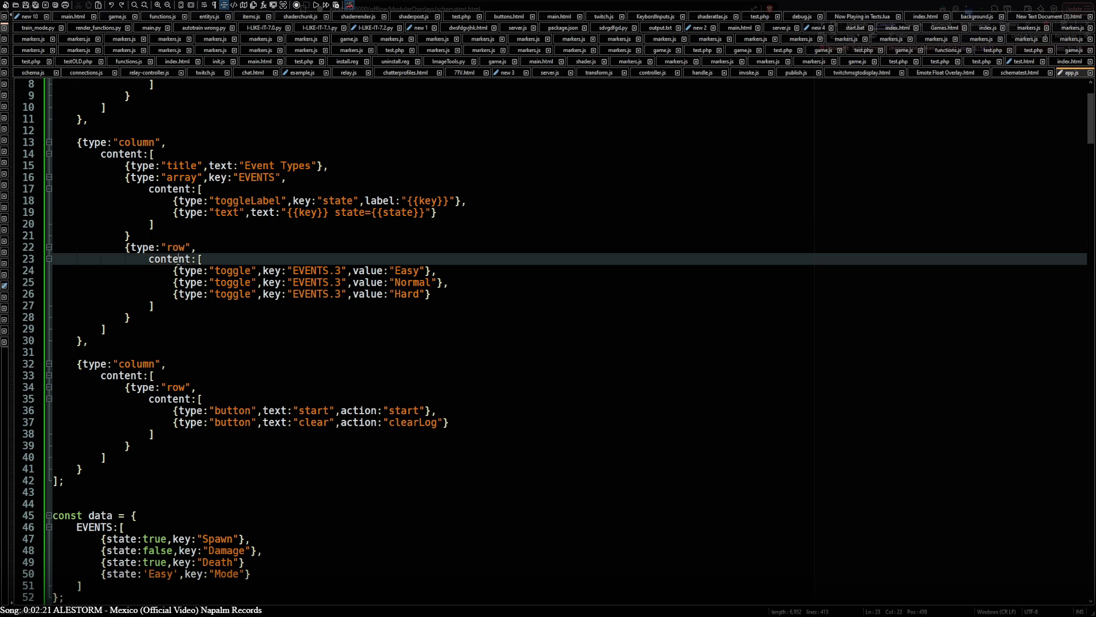
{"action": "key", "text": "Down"}
{"action": "key", "text": "Down"}
{"action": "key", "text": "Down"}
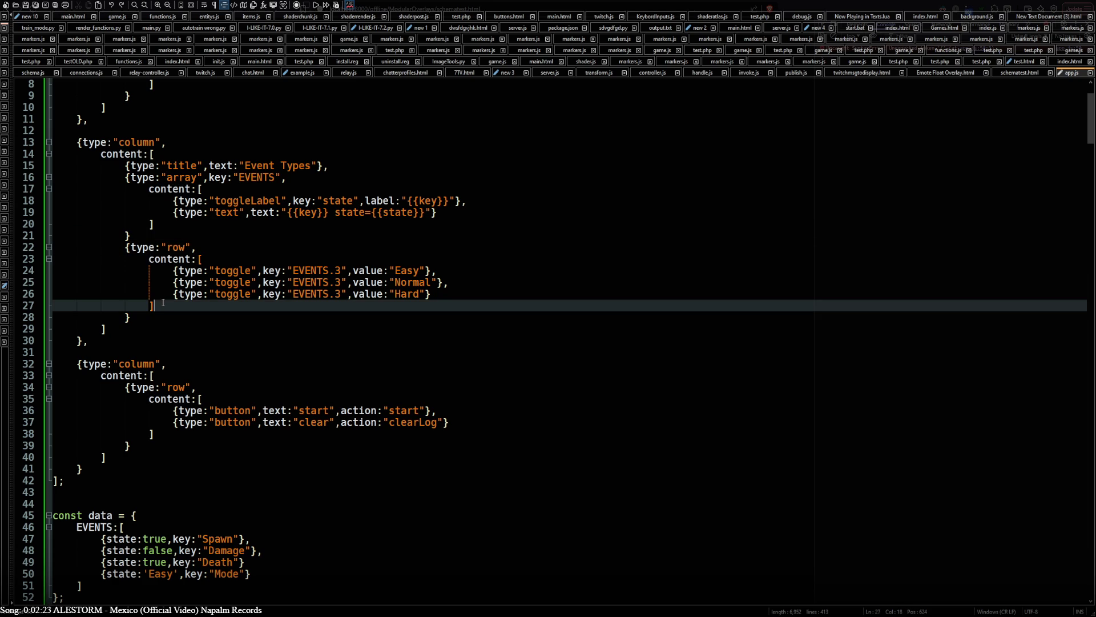
{"action": "left_click", "coordinate": [133, 316]}
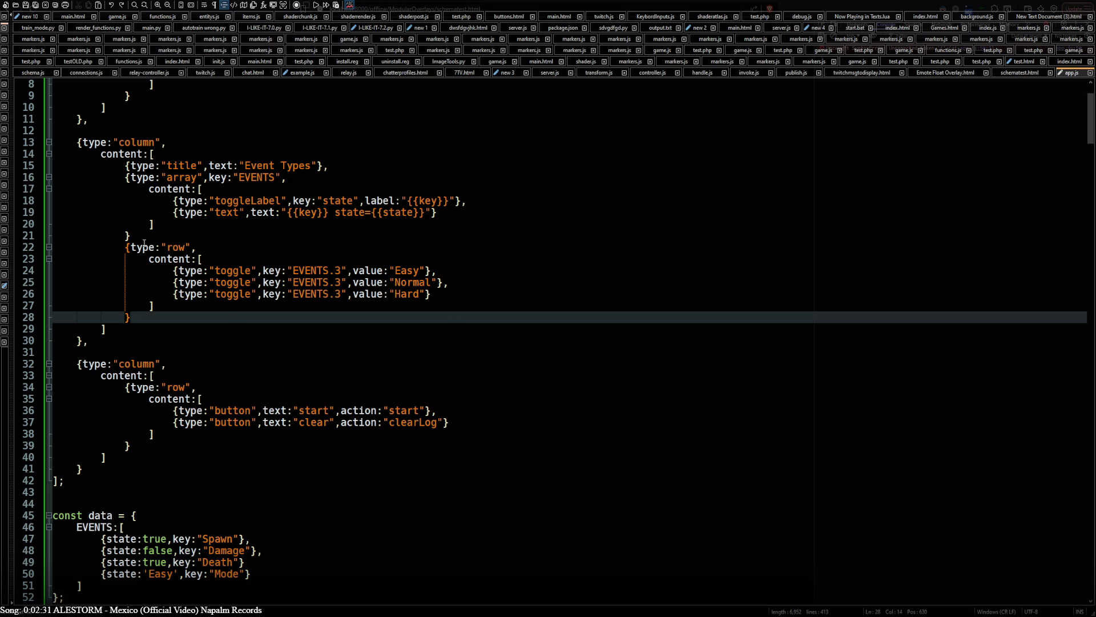
{"action": "key", "text": "Up"}
{"action": "key", "text": "Up"}
{"action": "key", "text": "Up"}
{"action": "type", "text": ","}
{"action": "key", "text": "ctrl+s"}
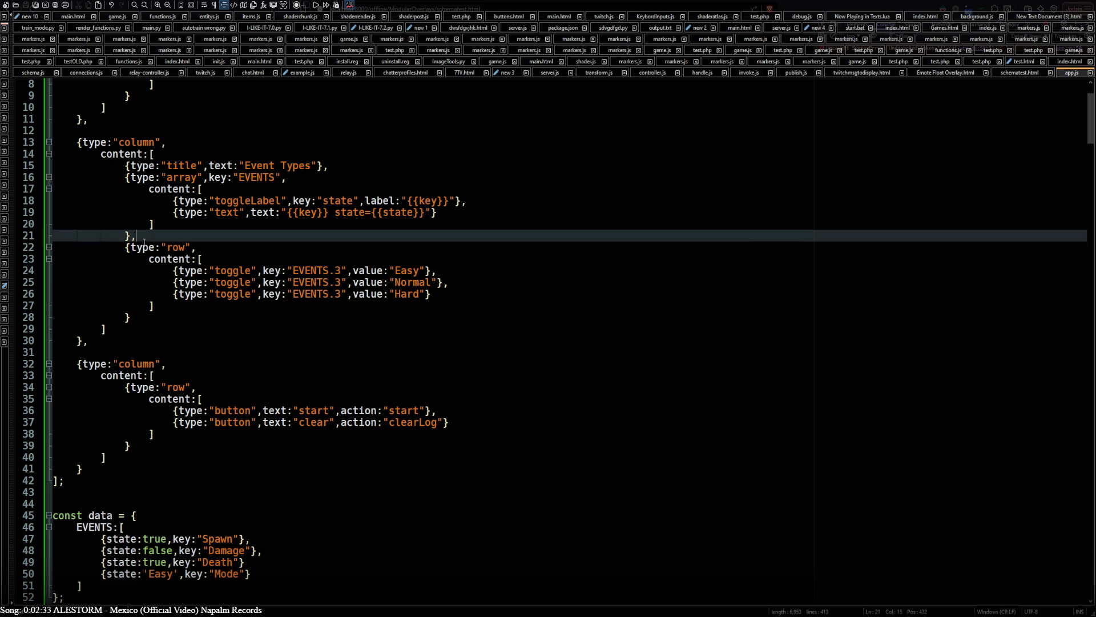
- Add a comma after the Death entry on line 49, save, and reload the test page
{"action": "key", "text": "alt+Tab"}
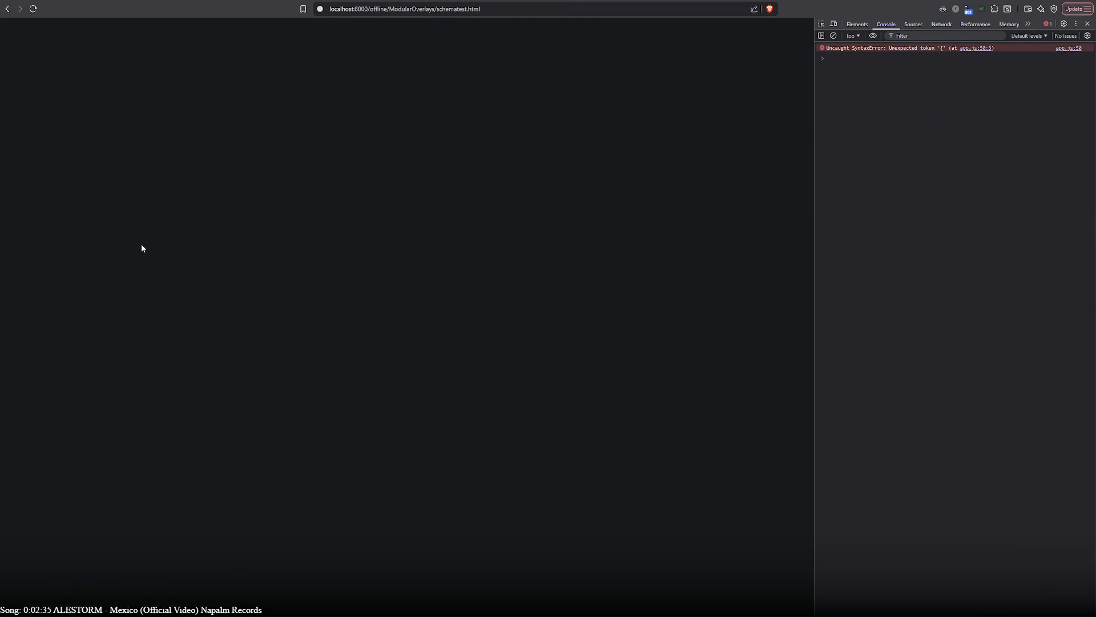
{"action": "key", "text": "alt+Tab"}
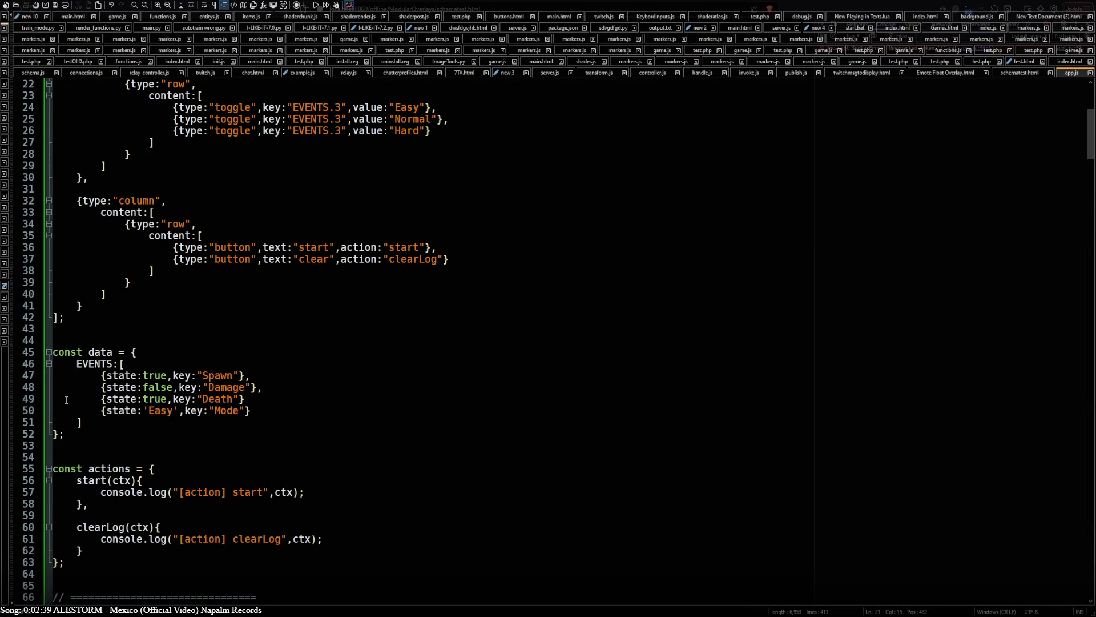
{"action": "left_click", "coordinate": [66, 400]}
{"action": "key", "text": "End"}
{"action": "type", "text": ","}
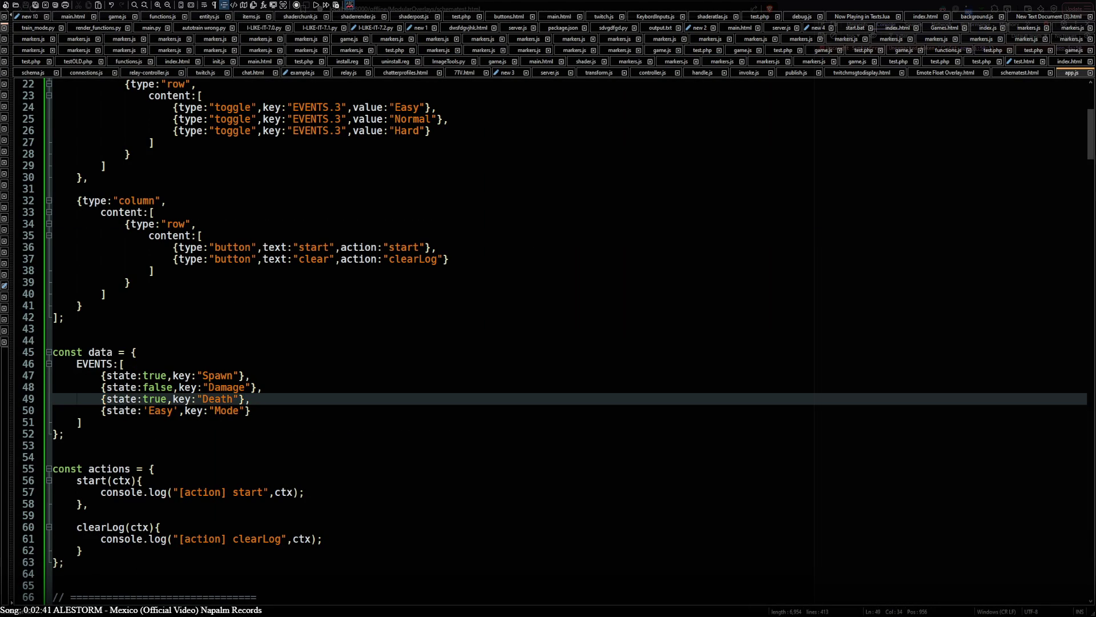
{"action": "key", "text": "ctrl+s"}
{"action": "key", "text": "alt+Tab"}
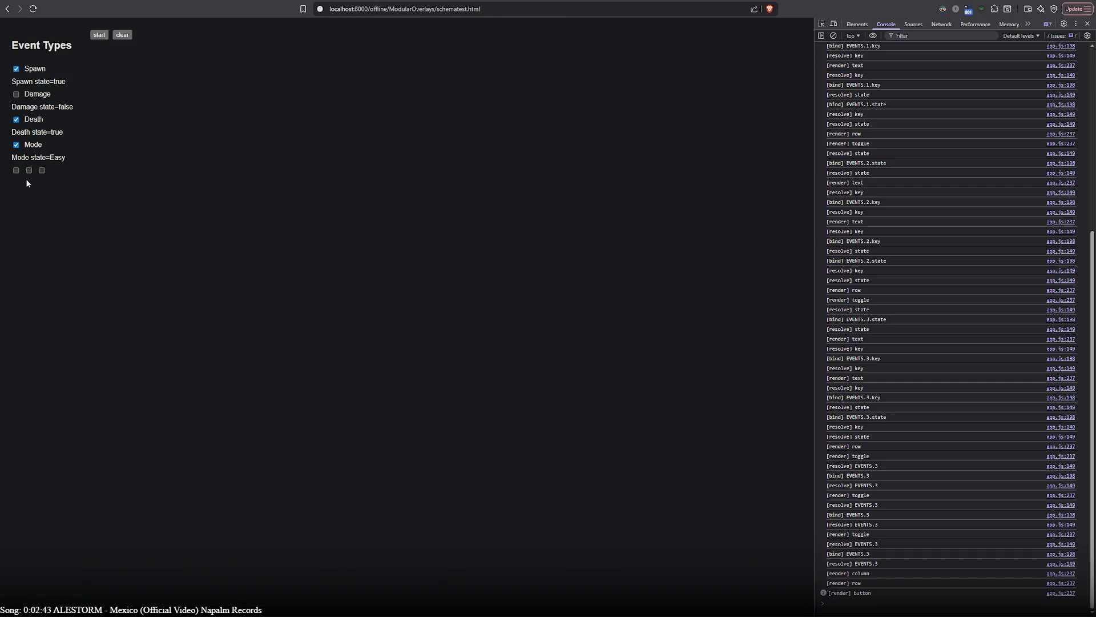
- Try the Easy, Normal and Hard toggles on the test page, ending on Easy
{"action": "left_click", "coordinate": [16, 170]}
{"action": "left_click", "coordinate": [29, 170]}
{"action": "left_click", "coordinate": [42, 170]}
{"action": "left_click", "coordinate": [16, 170]}
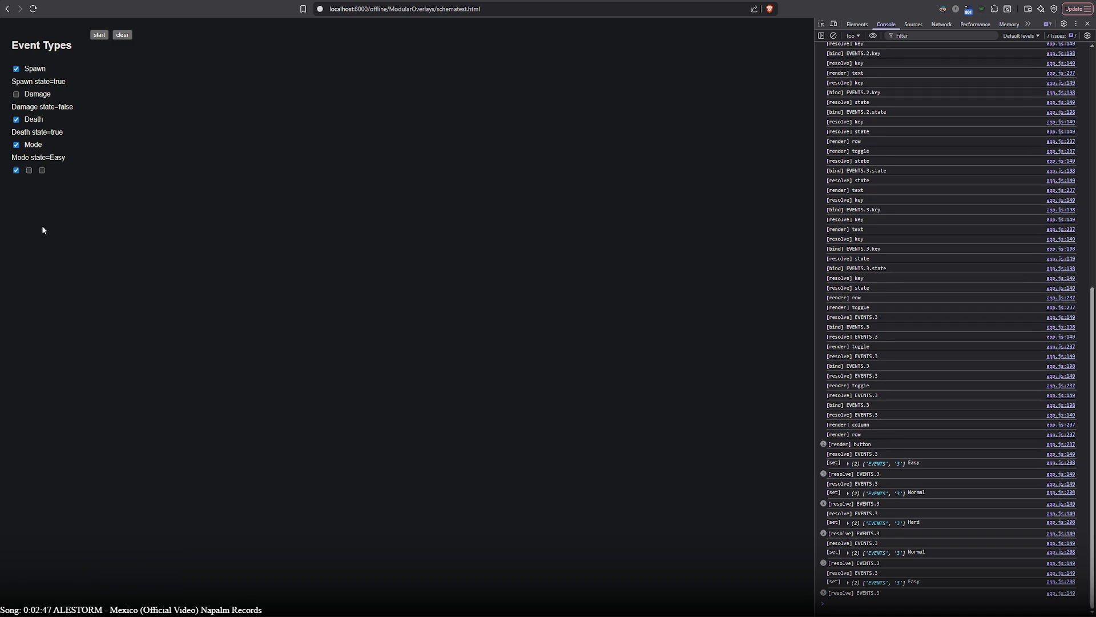
{"action": "key", "text": "alt+Tab"}
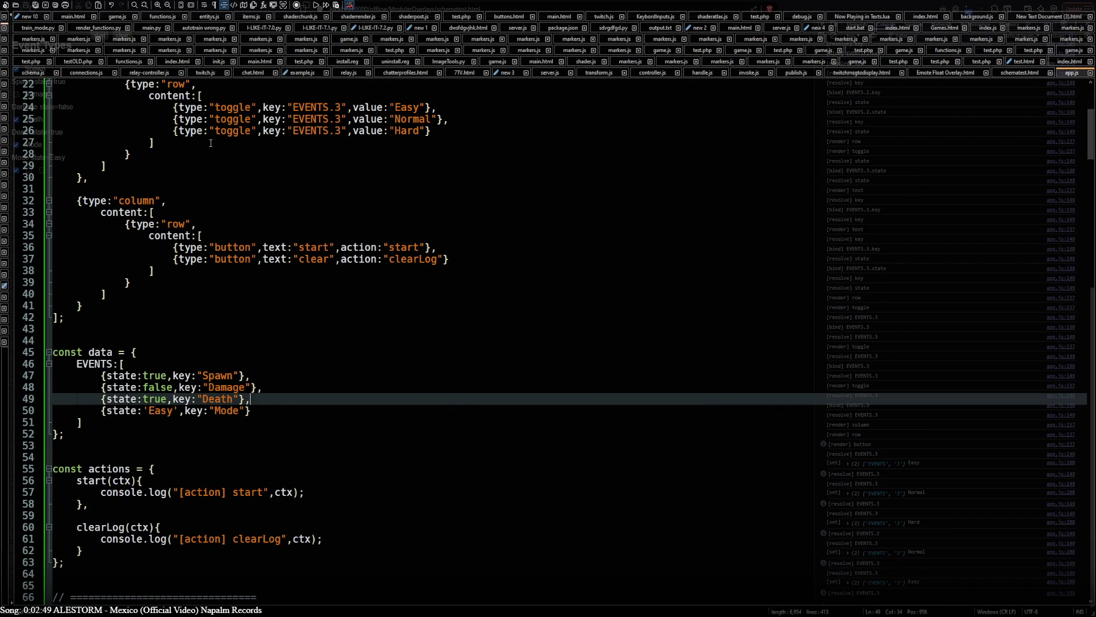
- Find the closing brace of the Easy/Normal/Hard toggle row block in the schema
{"action": "scroll", "coordinate": [214, 293], "scroll_direction": "up", "scroll_amount": 7}
{"action": "mouse_move", "coordinate": [173, 296]}
{"action": "left_mouse_down"}
{"action": "mouse_move", "coordinate": [464, 284]}
{"action": "mouse_move", "coordinate": [469, 294]}
{"action": "left_mouse_up"}
{"action": "left_click", "coordinate": [443, 375]}
{"action": "key", "text": "Return"}
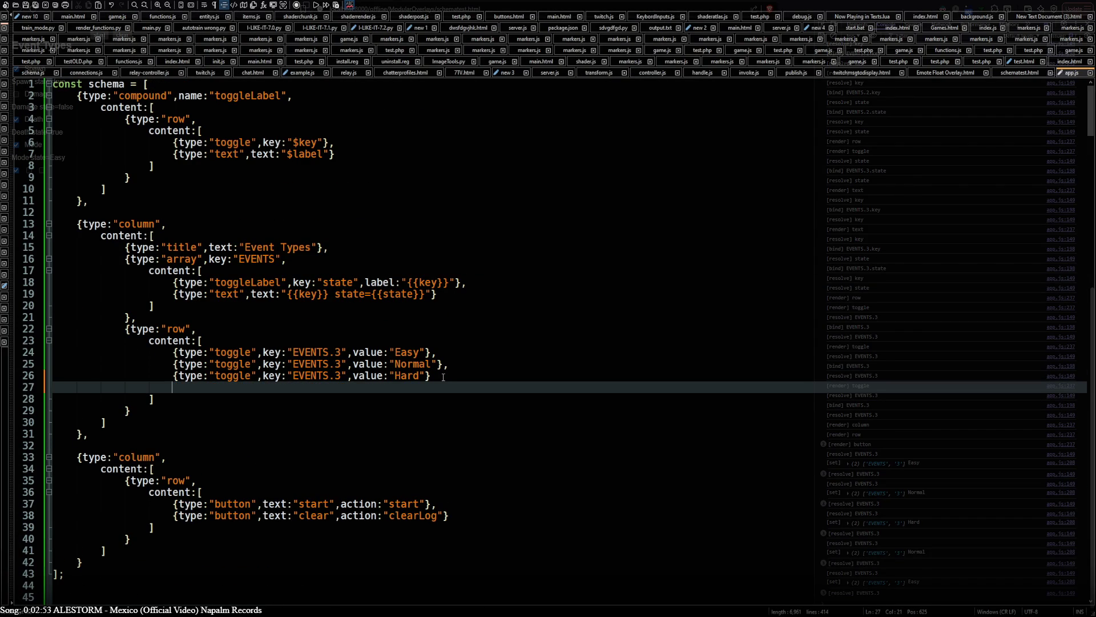
{"action": "key", "text": "ctrl+z"}
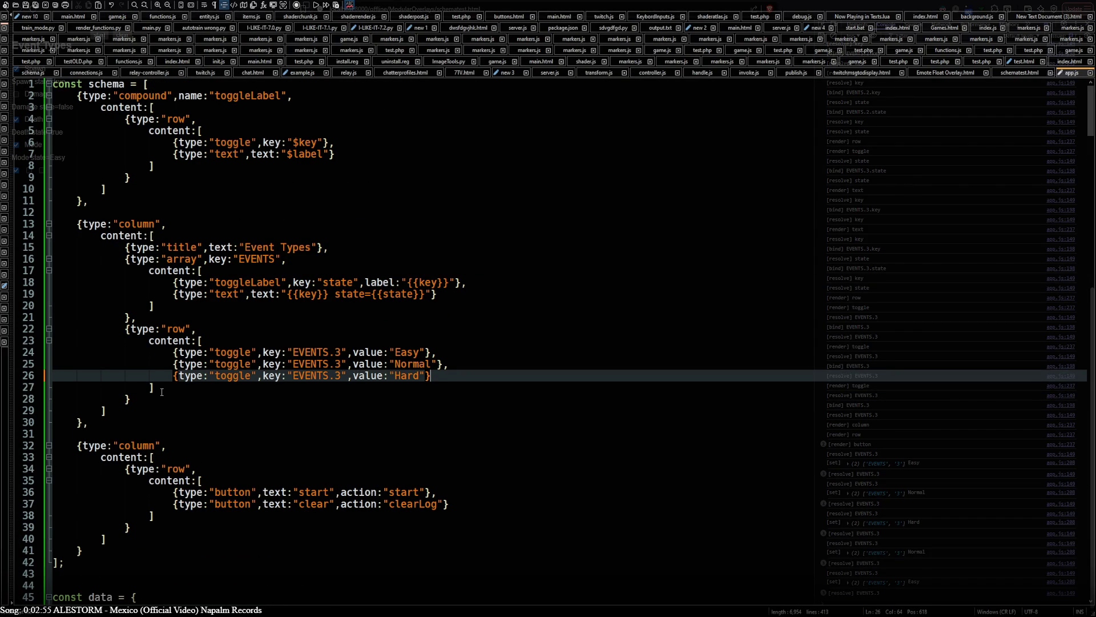
{"action": "left_click", "coordinate": [166, 393]}
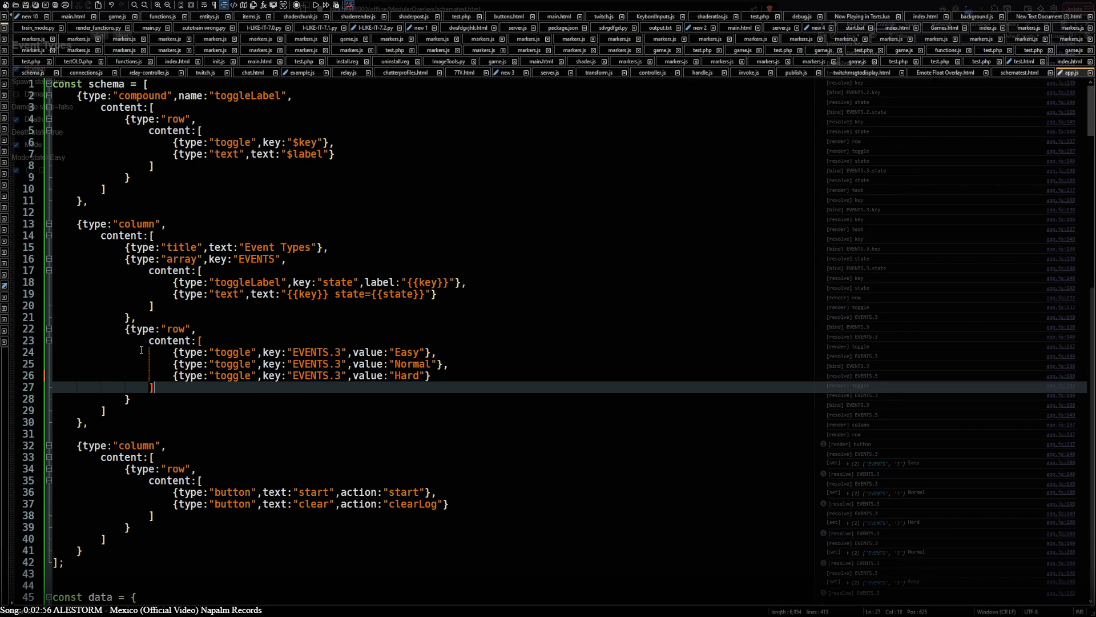
{"action": "left_click_drag", "start_coordinate": [124, 336], "coordinate": [213, 336]}
{"action": "left_click", "coordinate": [167, 390]}
{"action": "left_click", "coordinate": [161, 402]}
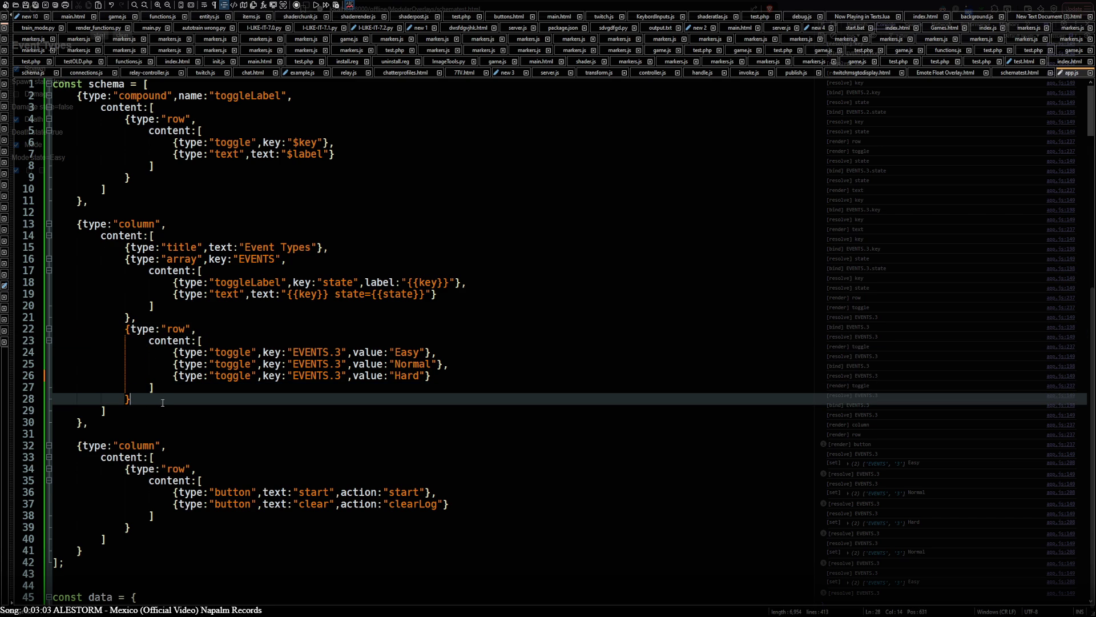
- After the toggle row, start a new {type:"row", block with an indented content:[ line
{"action": "type", "text": ","}
{"action": "key", "text": "Return"}
{"action": "type", "text": "{type:\"row\","}
{"action": "left_click_drag", "start_coordinate": [149, 341], "coordinate": [218, 341]}
{"action": "key", "text": "ctrl+c"}
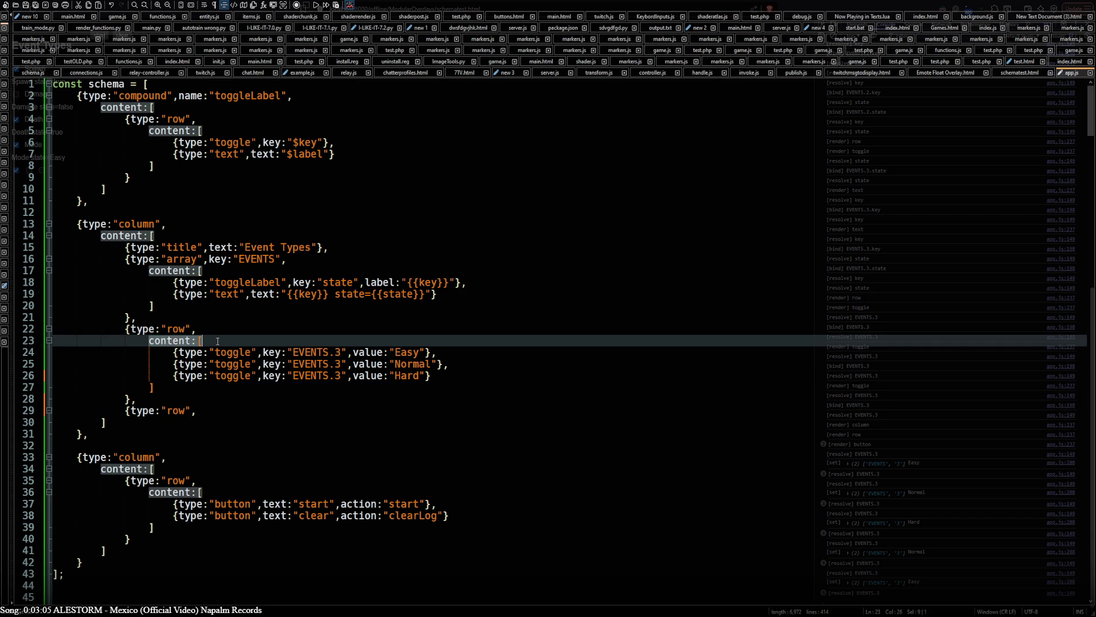
{"action": "left_click", "coordinate": [209, 412]}
{"action": "key", "text": "Return"}
{"action": "key", "text": "ctrl+v"}
{"action": "left_click", "coordinate": [124, 422]}
{"action": "key", "text": "Tab"}
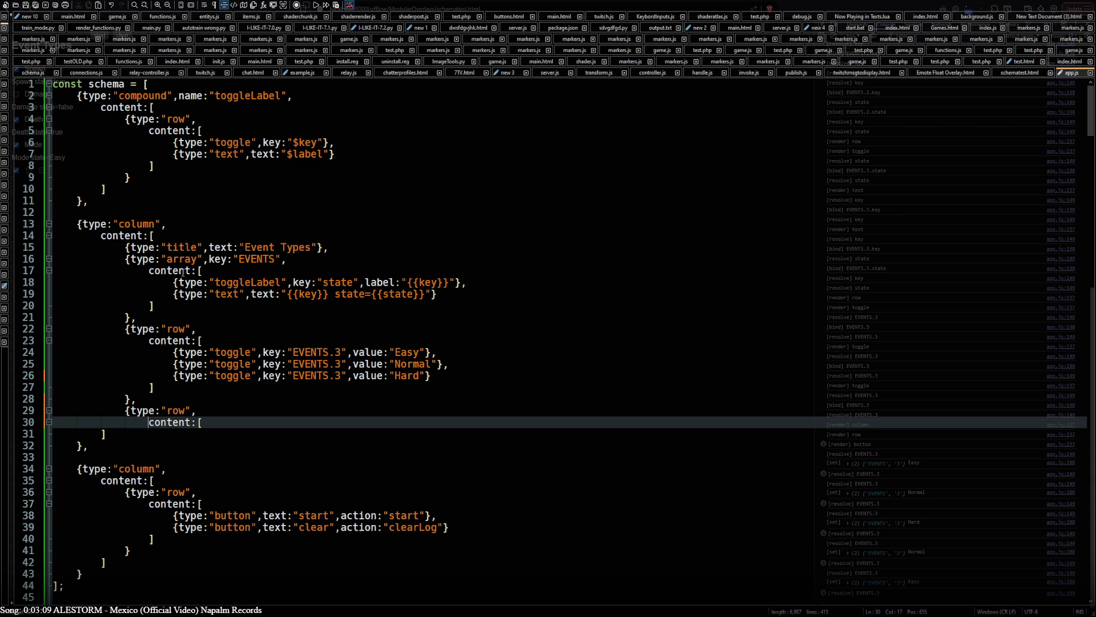
- Copy the line 7 text element into the new row's content and close it with }
{"action": "left_click", "coordinate": [386, 154]}
{"action": "key", "text": "Home"}
{"action": "key", "text": "shift+End"}
{"action": "key", "text": "ctrl+c"}
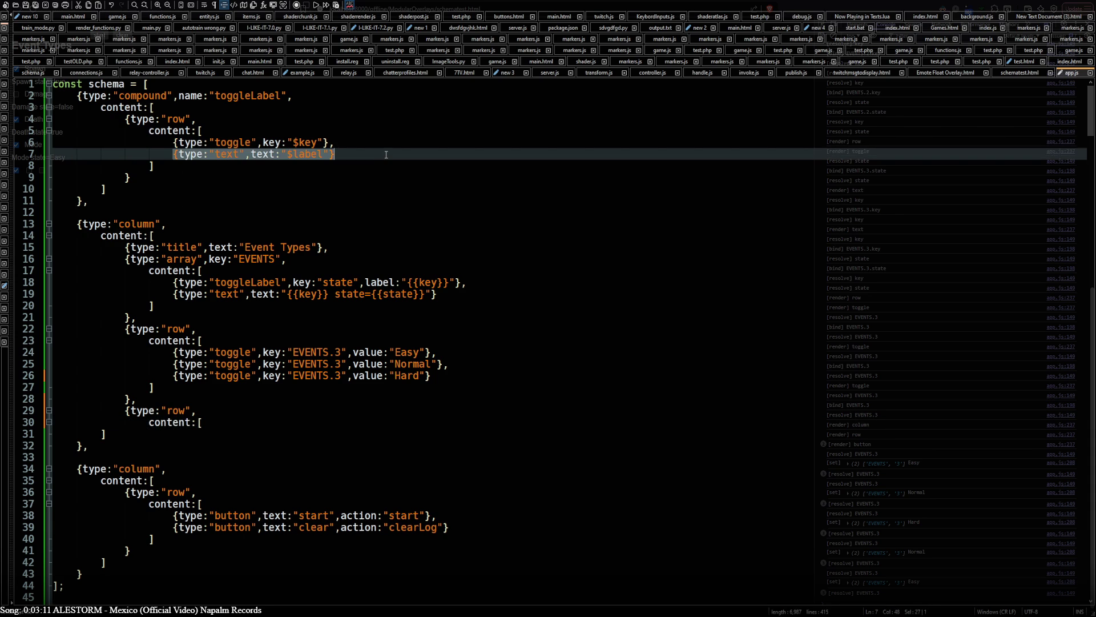
{"action": "left_click", "coordinate": [216, 423]}
{"action": "key", "text": "Return"}
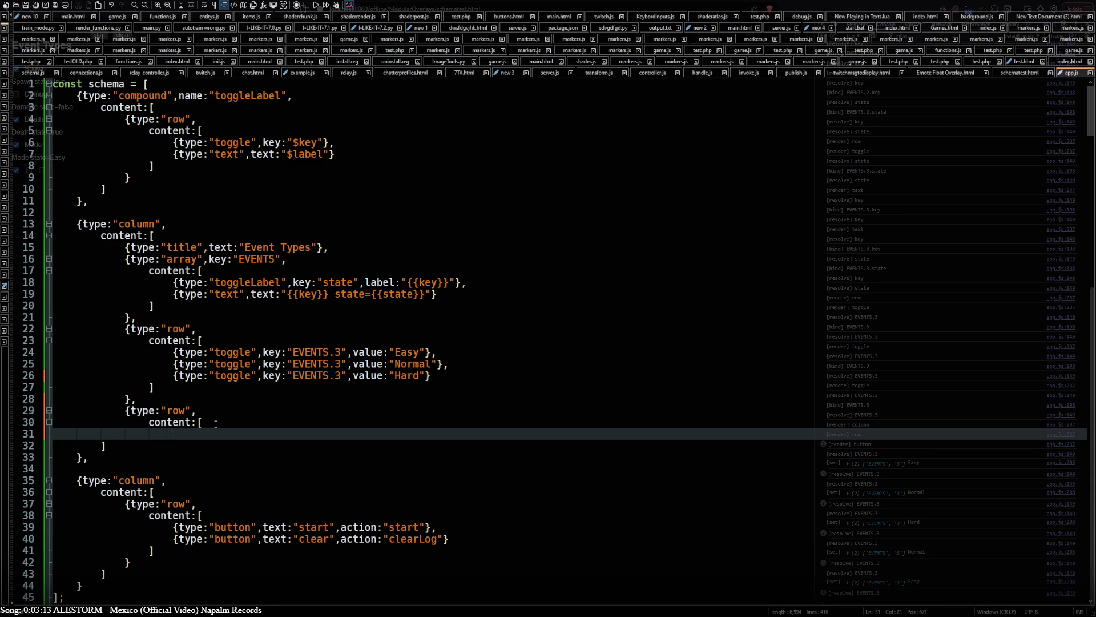
{"action": "key", "text": "ctrl+v"}
{"action": "key", "text": "Return"}
{"action": "type", "text": "}"}
{"action": "key", "text": "Return"}
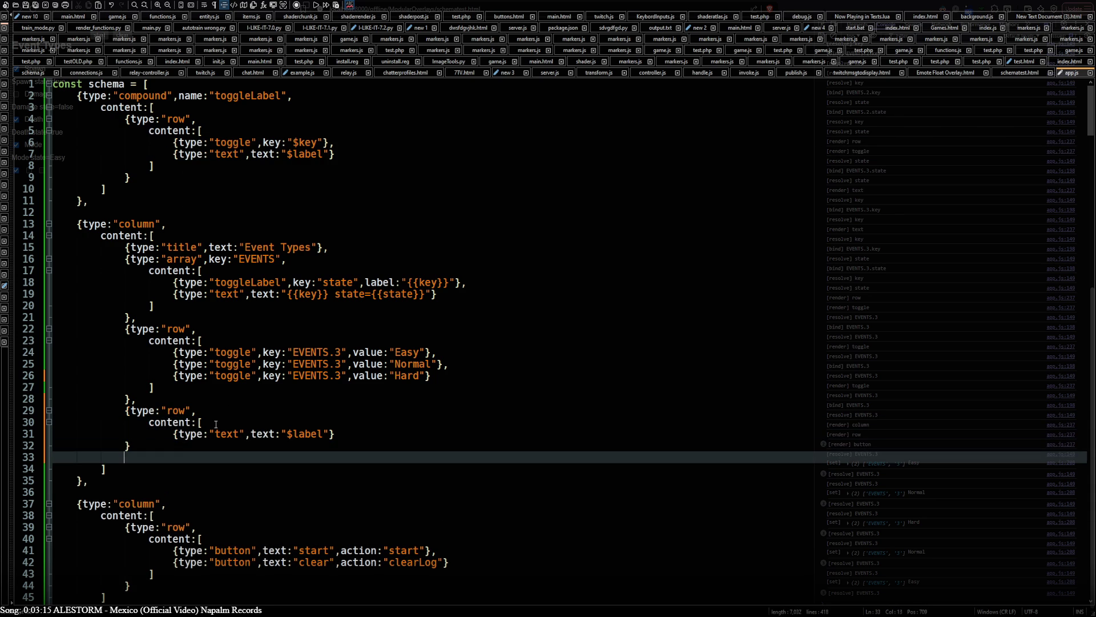
{"action": "key", "text": "BackSpace"}
{"action": "key", "text": "BackSpace"}
{"action": "key", "text": "BackSpace"}
- Close the new row's content list with an outdented ] bracket
{"action": "left_click", "coordinate": [337, 433]}
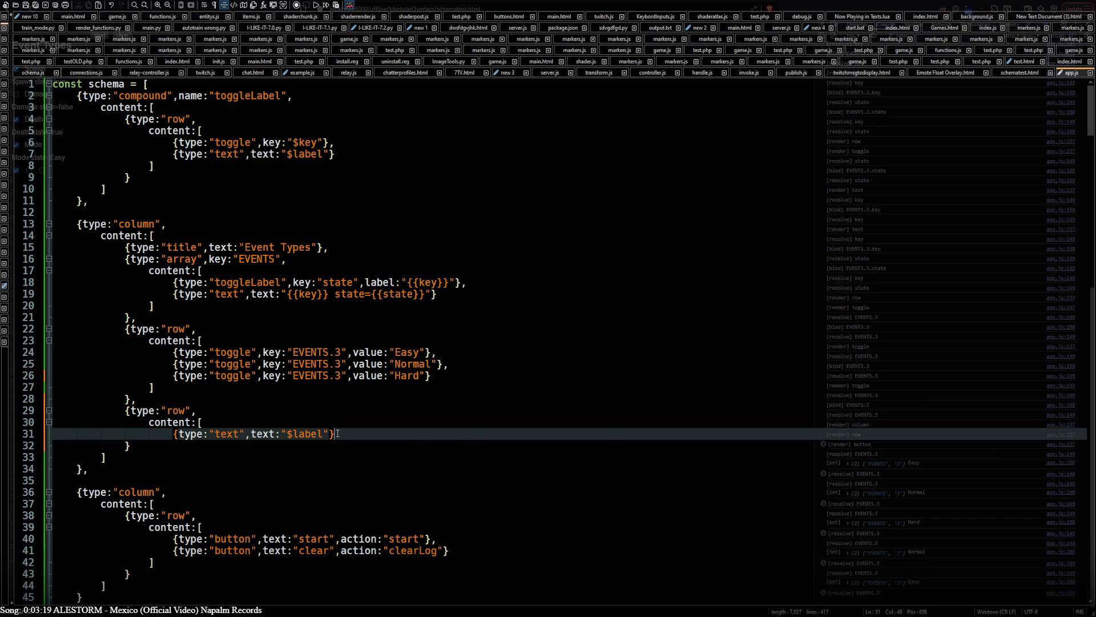
{"action": "key", "text": "Return"}
{"action": "type", "text": "]"}
{"action": "key", "text": "Left"}
{"action": "key", "text": "BackSpace"}
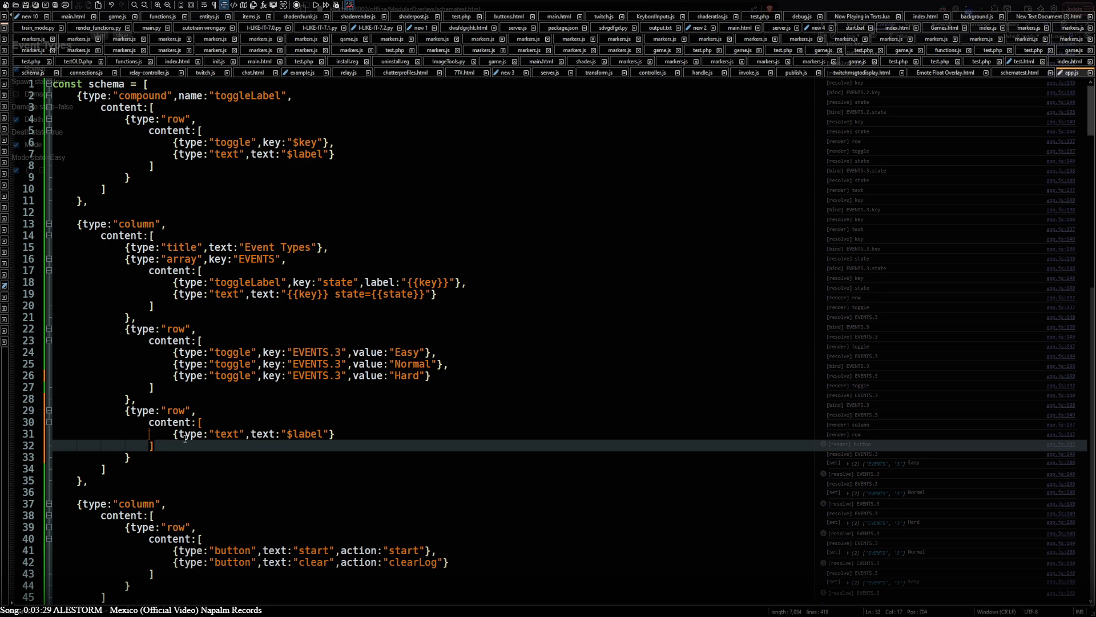
- Replace the temporary row block with the bare {type:"text",text:"$label"} element
{"action": "left_click", "coordinate": [185, 438]}
{"action": "key", "text": "Home"}
{"action": "key", "text": "shift+End"}
{"action": "key", "text": "Delete"}
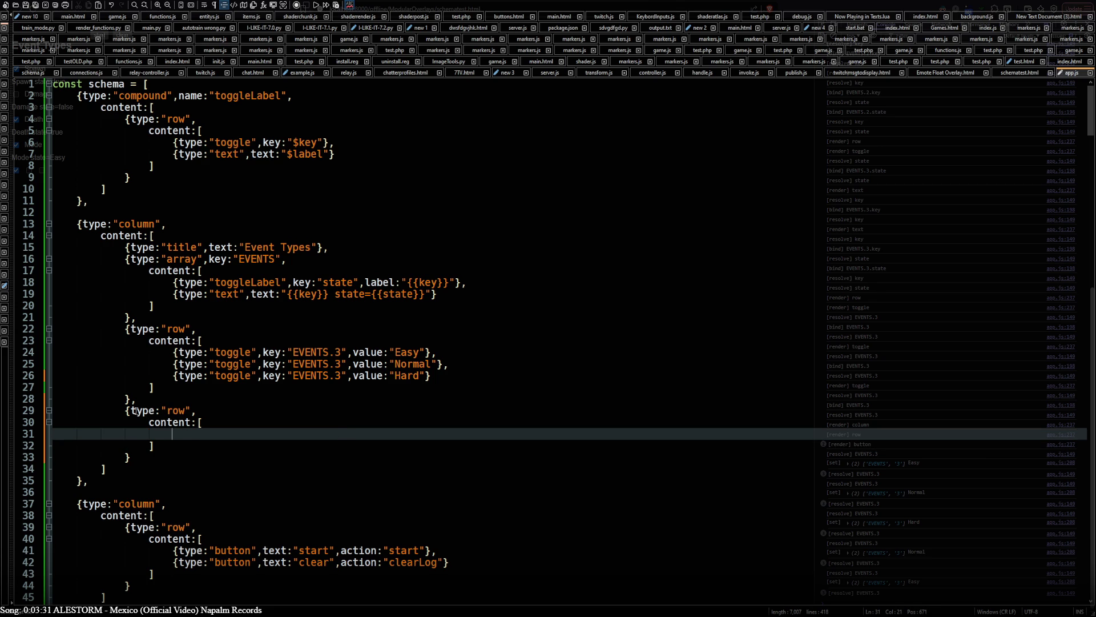
{"action": "left_click_drag", "start_coordinate": [126, 410], "coordinate": [130, 457]}
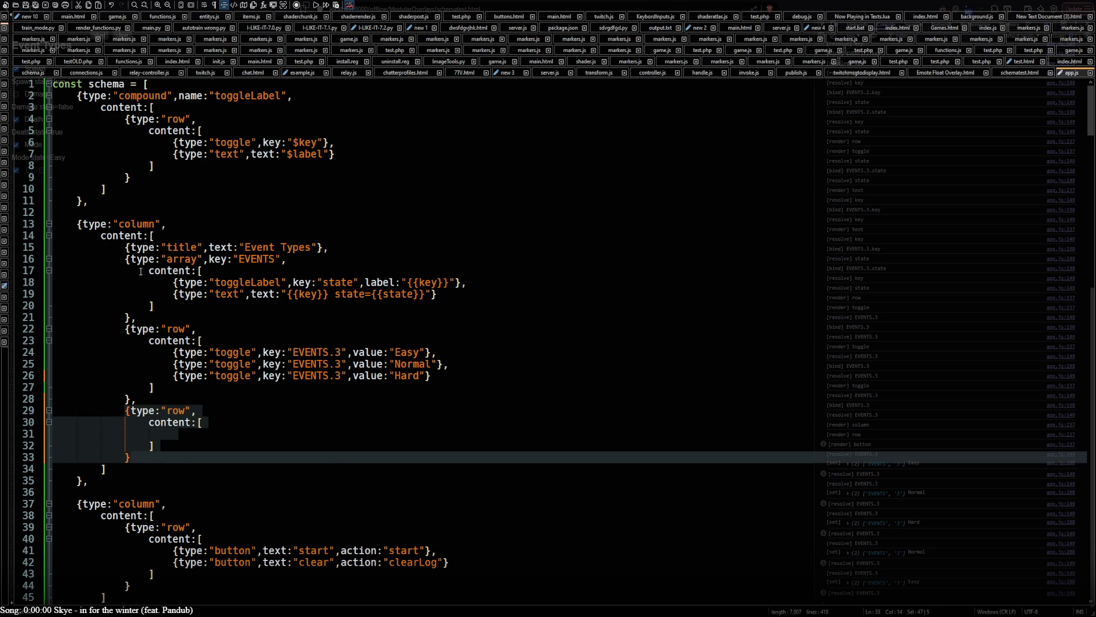
{"action": "key", "text": "ctrl+v"}
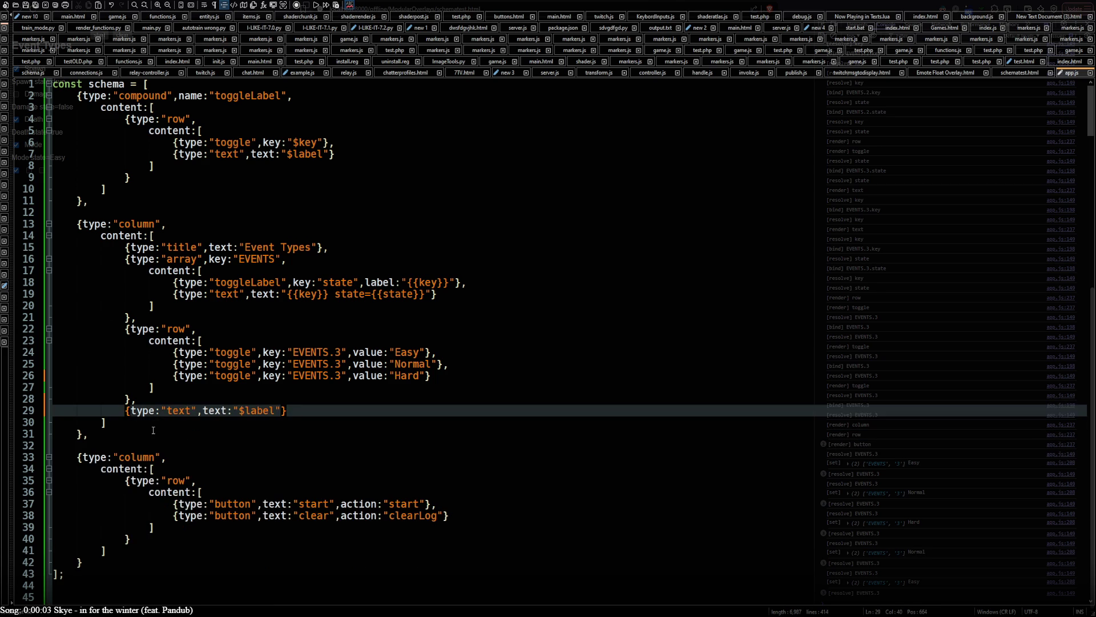
- Change the label text to $EVENTS.3, save app.js, and reload the test page
{"action": "left_click", "coordinate": [239, 410]}
{"action": "key", "text": "BackSpace"}
{"action": "left_click_drag", "start_coordinate": [293, 354], "coordinate": [341, 354]}
{"action": "key", "text": "ctrl+c"}
{"action": "double_click", "coordinate": [239, 413]}
{"action": "key", "text": "ctrl+v"}
{"action": "left_click", "coordinate": [240, 412]}
{"action": "type", "text": "@"}
{"action": "key", "text": "BackSpace"}
{"action": "type", "text": "$"}
{"action": "key", "text": "ctrl+s"}
{"action": "key", "text": "alt+Tab"}
{"action": "key", "text": "F5"}
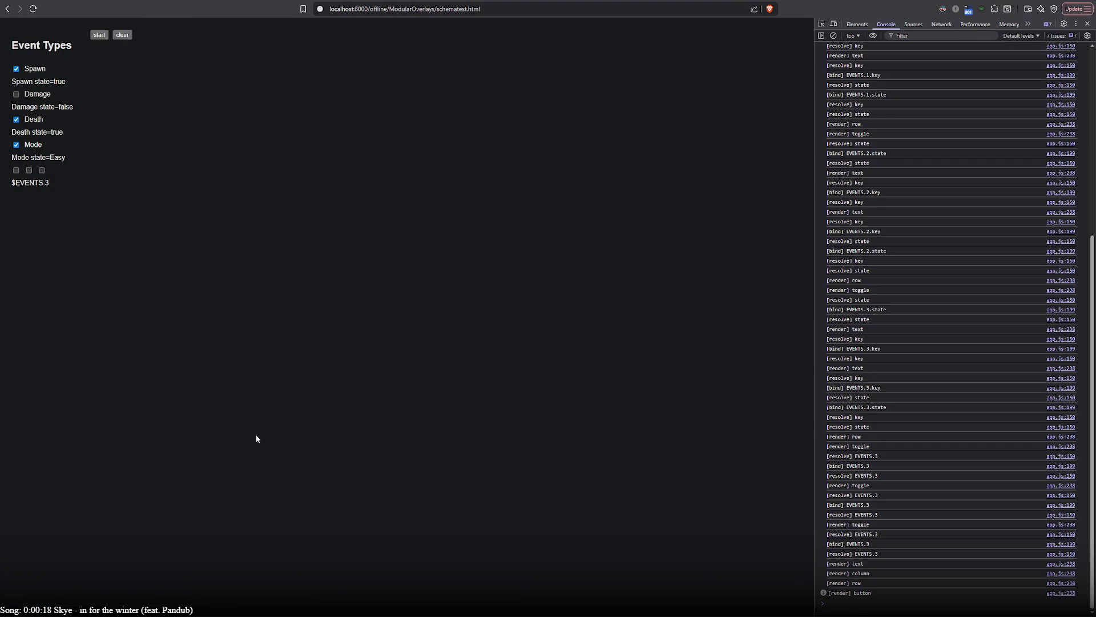
{"action": "key", "text": "alt+Tab"}
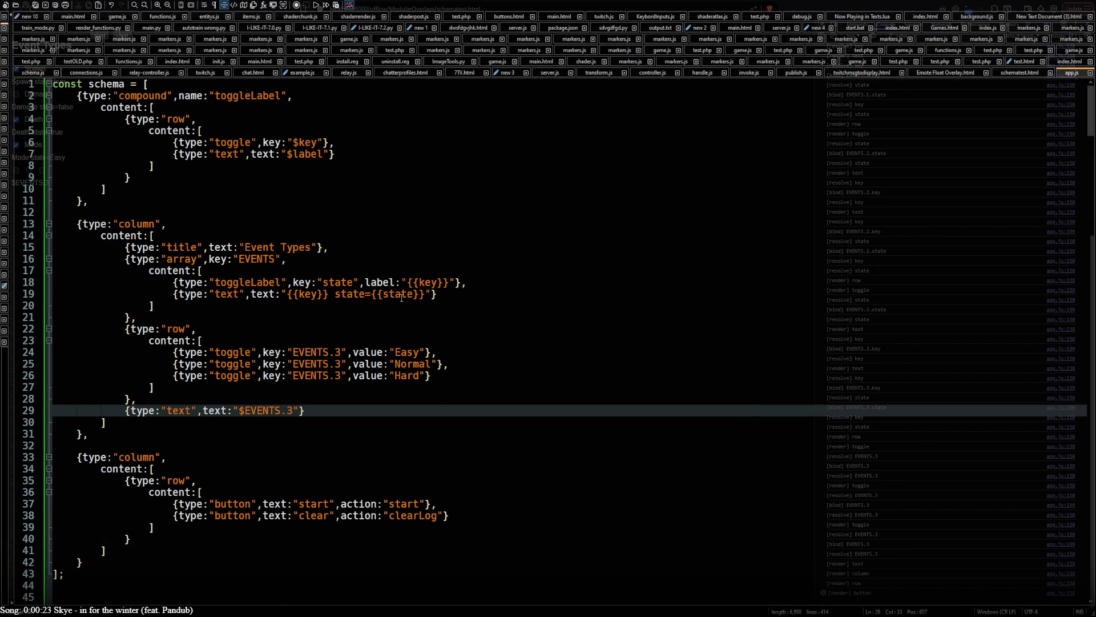
- Rewrite the label binding as {{EVENTS.3}} and reload the page, which shows [object Object]
{"action": "key", "text": "BackSpace"}
{"action": "type", "text": "{{"}
{"action": "type", "text": "}}"}
{"action": "key", "text": "alt+Tab"}
{"action": "key", "text": "F5"}
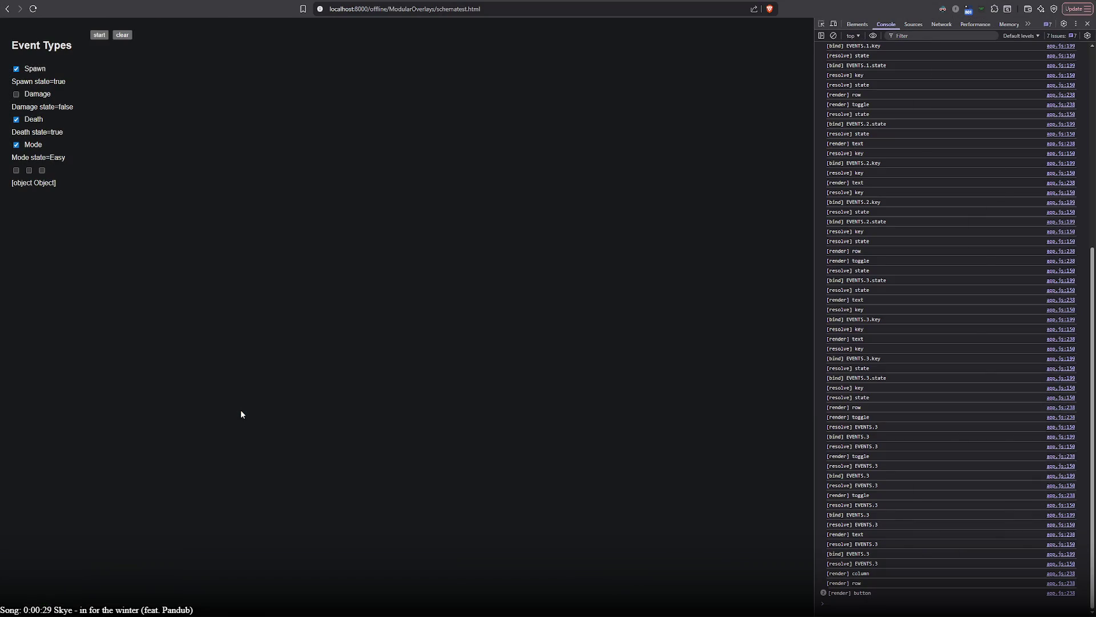
{"action": "key", "text": "alt+Tab"}
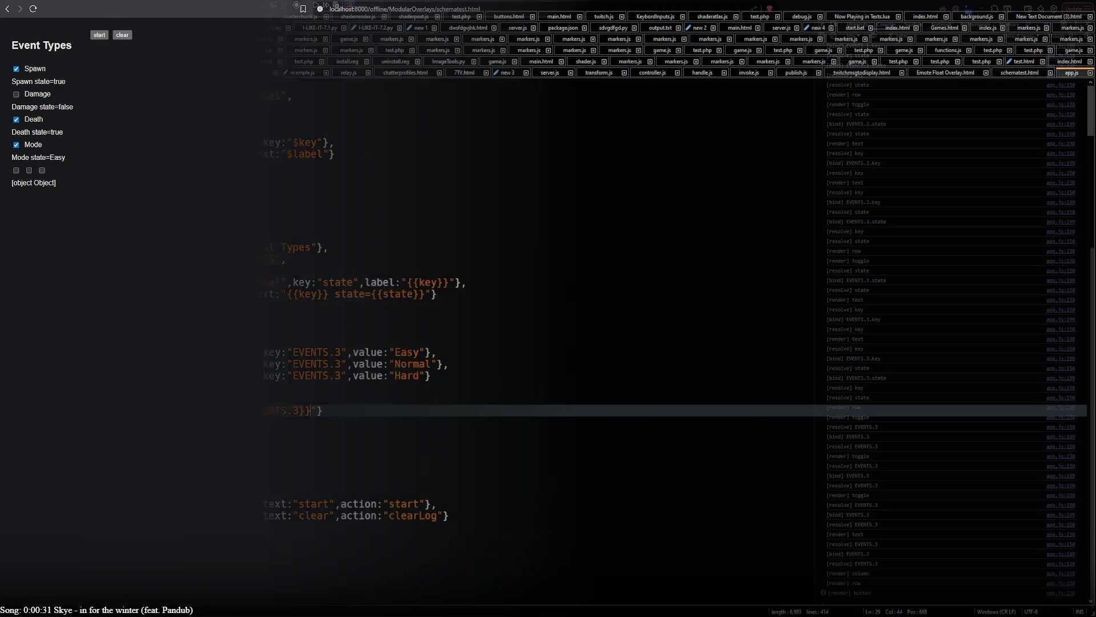
{"action": "left_click", "coordinate": [301, 410]}
- Change the label binding to {{EVENTS.3.state}} and save app.js
{"action": "type", "text": "]"}
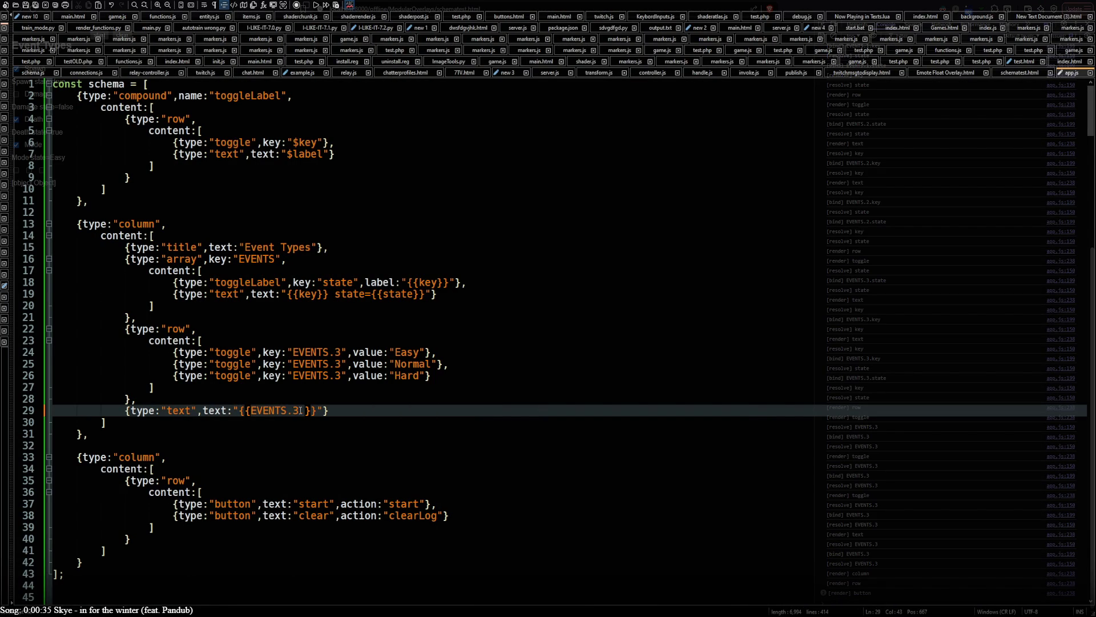
{"action": "scroll", "coordinate": [301, 410], "scroll_direction": "down", "scroll_amount": 14}
{"action": "type", "text": "state"}
{"action": "key", "text": "ctrl+s"}
{"action": "key", "text": "alt+Tab"}
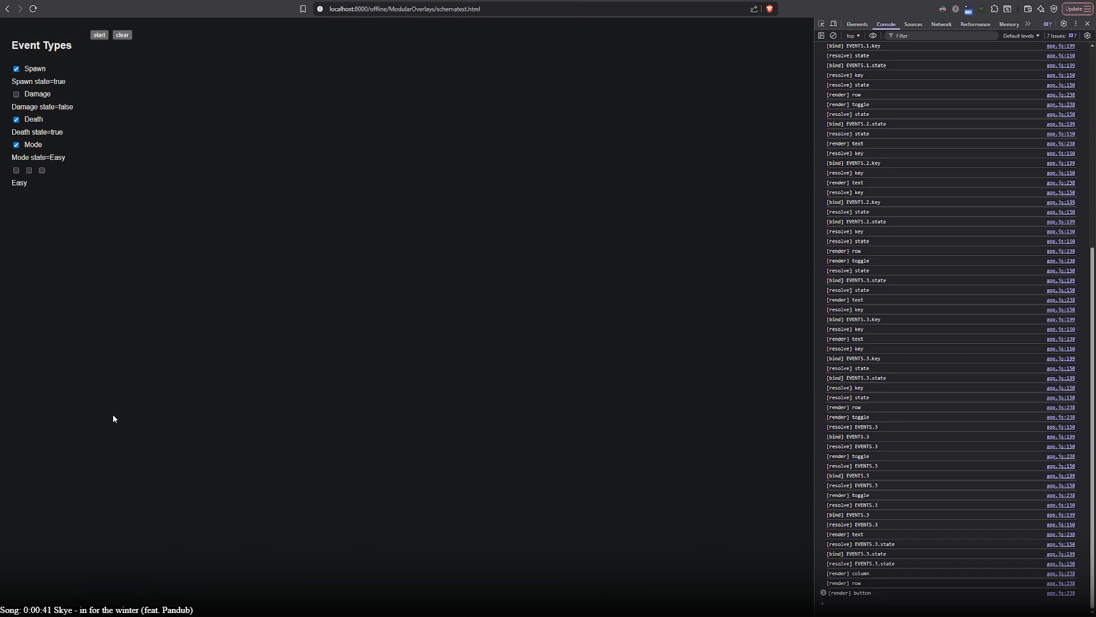
- Try the Normal, Hard and Easy toggles; the console logs each, but the label stays Easy
{"action": "left_click", "coordinate": [29, 171]}
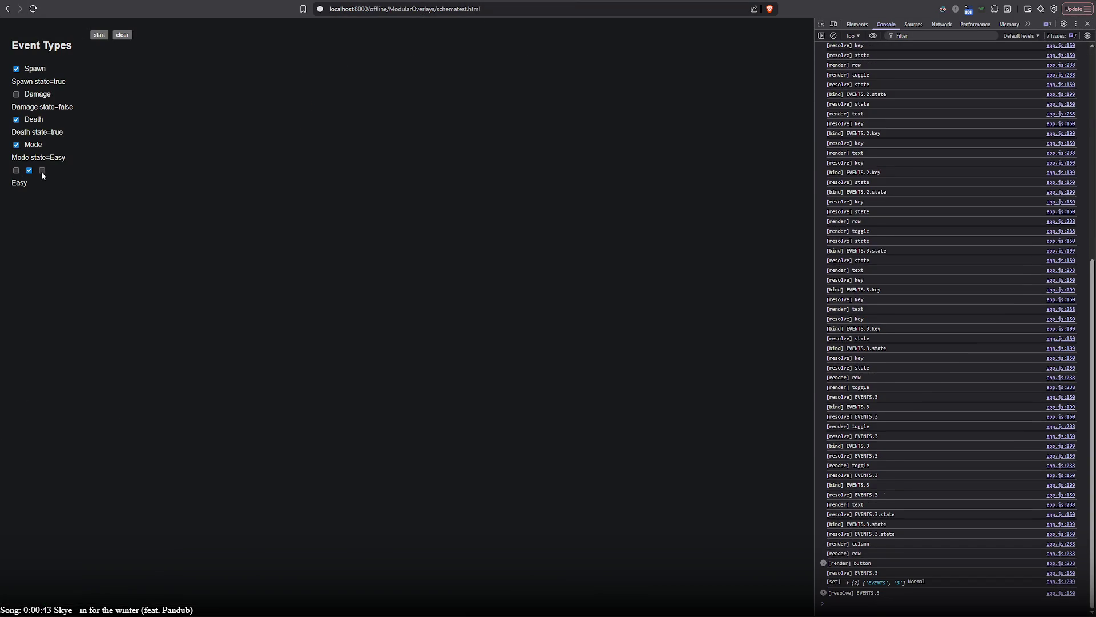
{"action": "left_click", "coordinate": [42, 171]}
{"action": "left_click", "coordinate": [16, 170]}
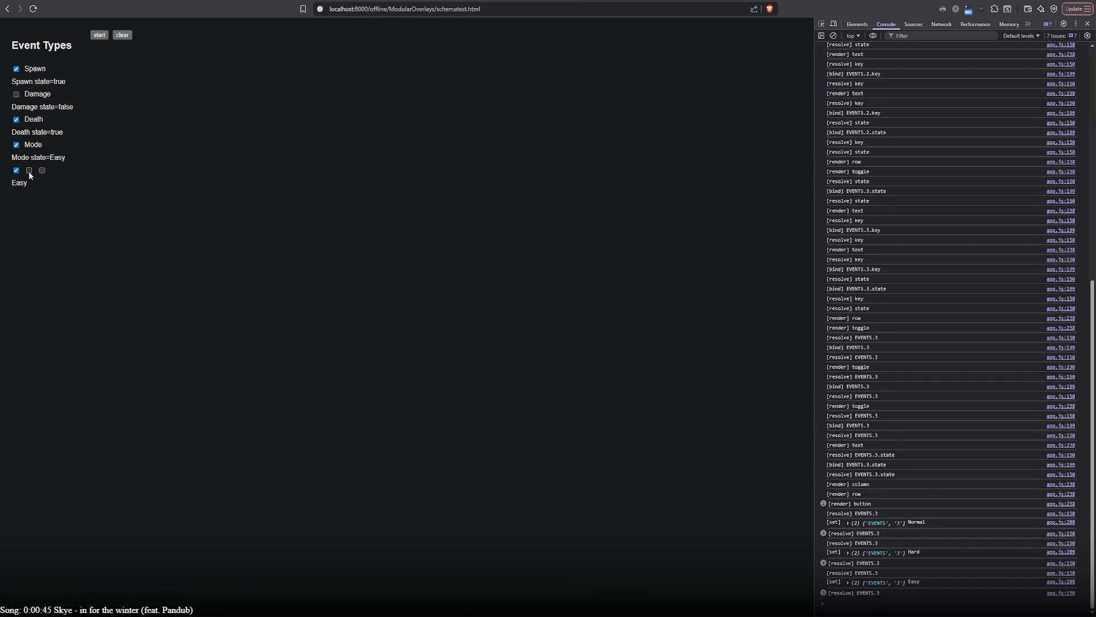
{"action": "key", "text": "alt+Tab"}
{"action": "scroll", "coordinate": [118, 309], "scroll_direction": "up", "scroll_amount": 7}
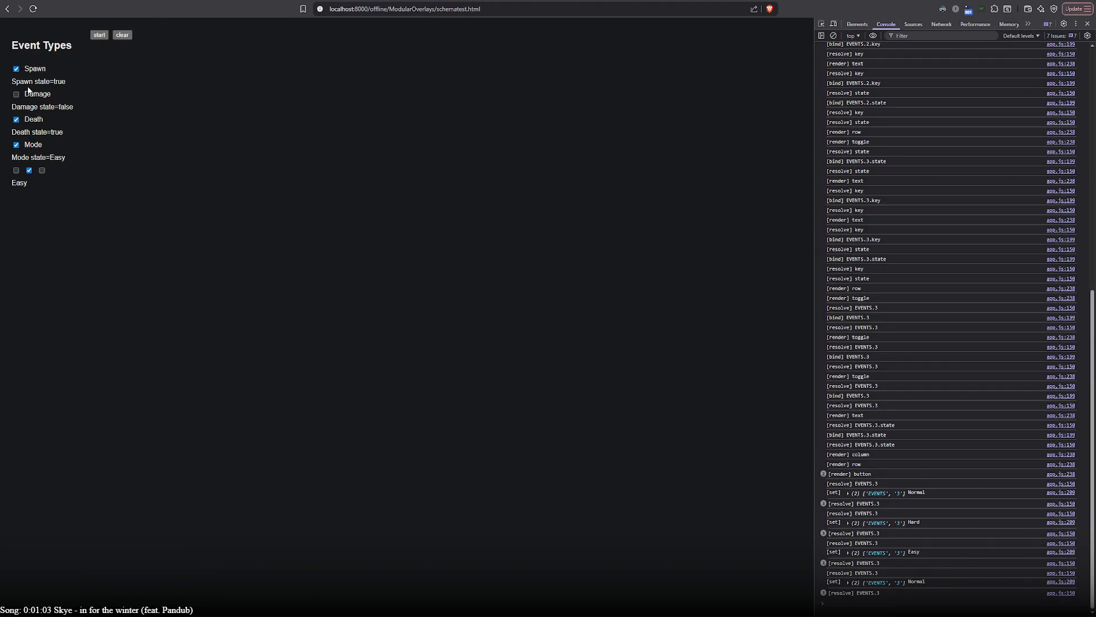
{"action": "double_click", "coordinate": [17, 70]}
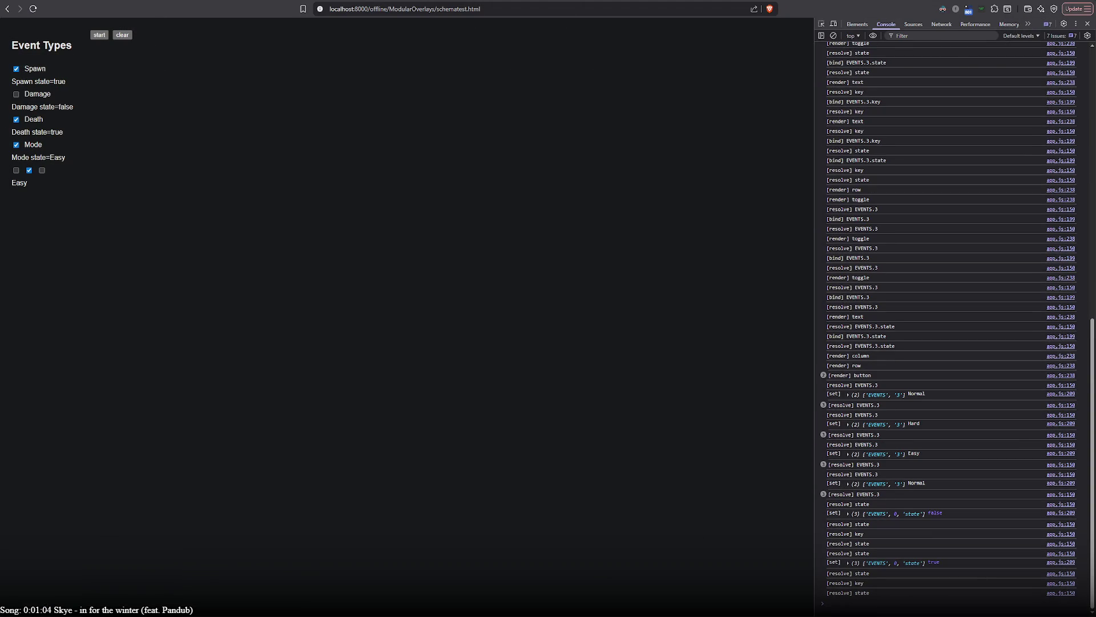
{"action": "key", "text": "alt+Tab"}
{"action": "left_click_drag", "start_coordinate": [177, 297], "coordinate": [456, 292]}
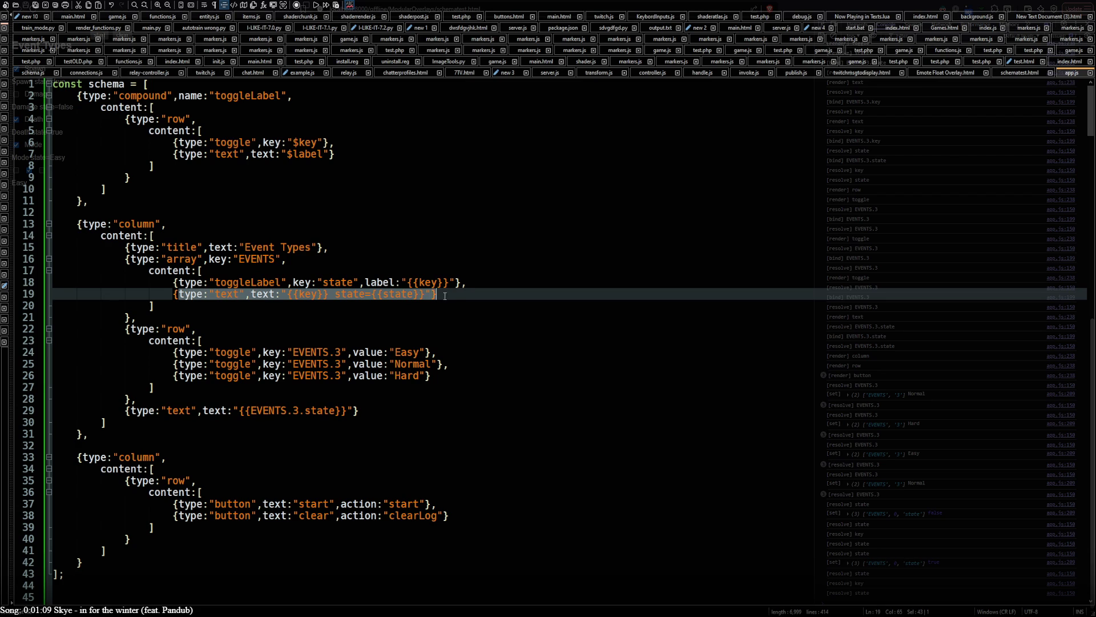
- Select the schema and data code on lines 1–53 of app.js and switch to Brave
{"action": "double_click", "coordinate": [396, 295]}
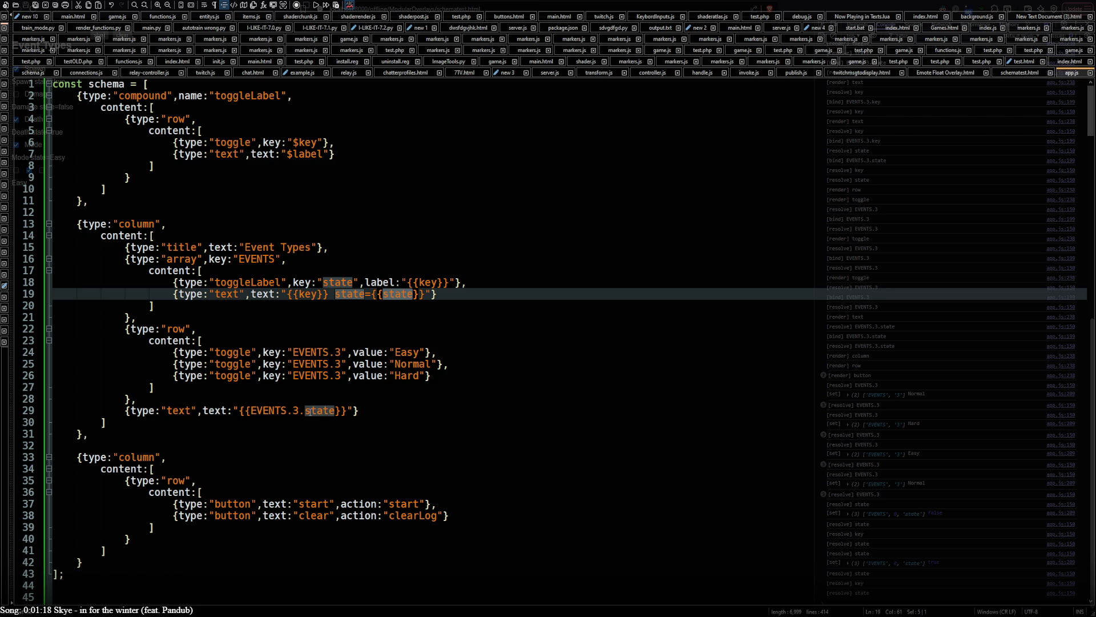
{"action": "left_click", "coordinate": [310, 410]}
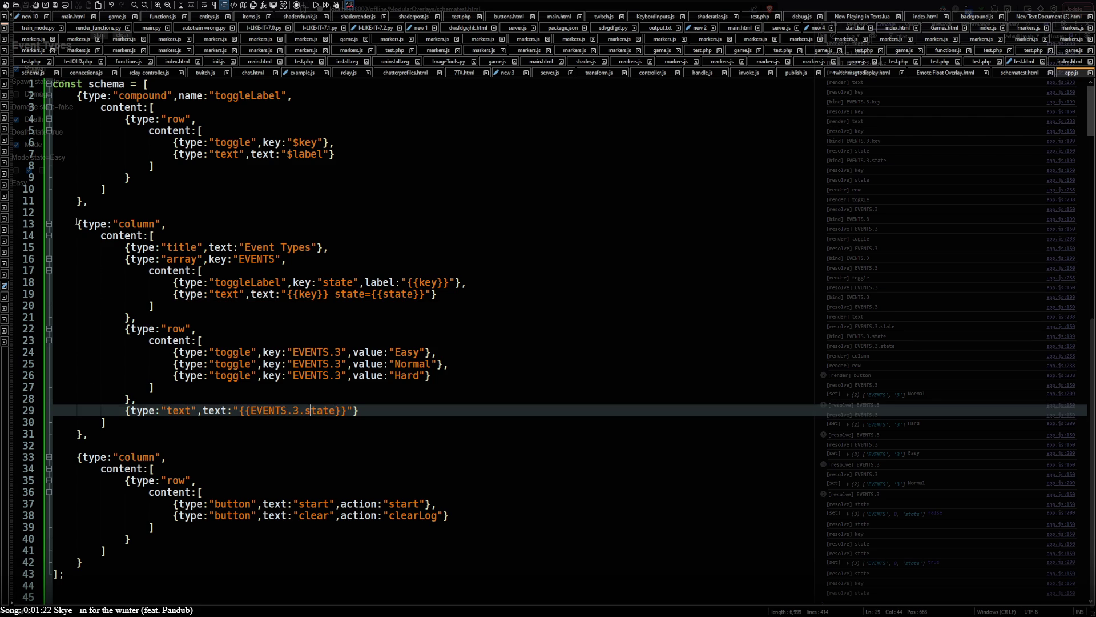
{"action": "mouse_move", "coordinate": [65, 90]}
{"action": "left_mouse_down"}
{"action": "mouse_move", "coordinate": [216, 384]}
{"action": "mouse_move", "coordinate": [196, 370]}
{"action": "left_mouse_up"}
{"action": "key", "text": "alt+Tab"}
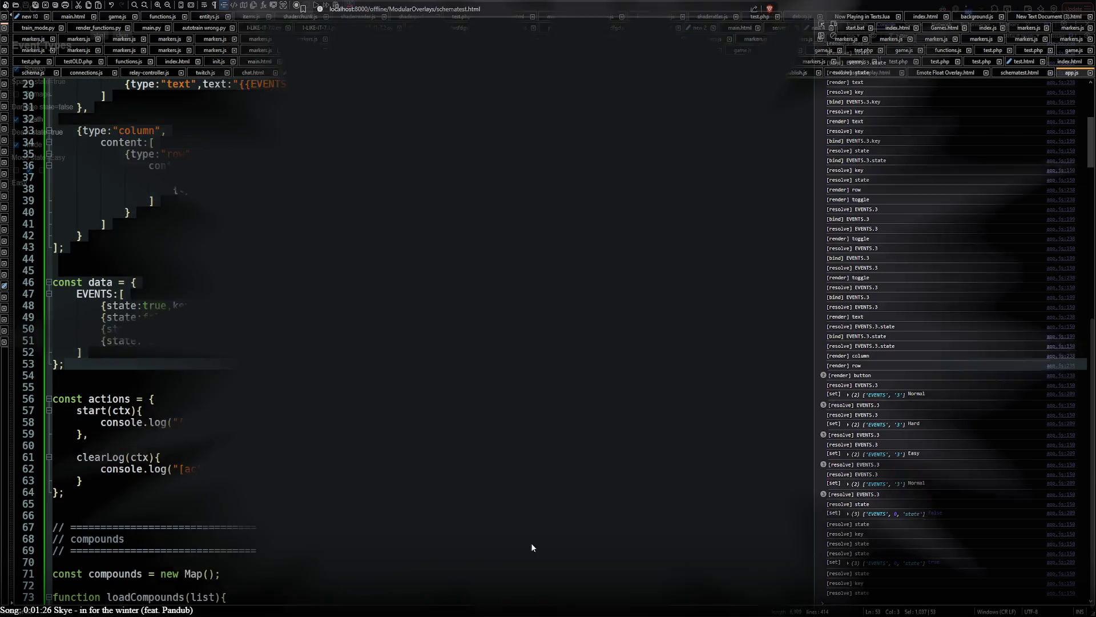
- Ask ChatGPT why the text isn't updating when the toggle changes, with the schema code pasted below
{"action": "key", "text": "alt+Tab"}
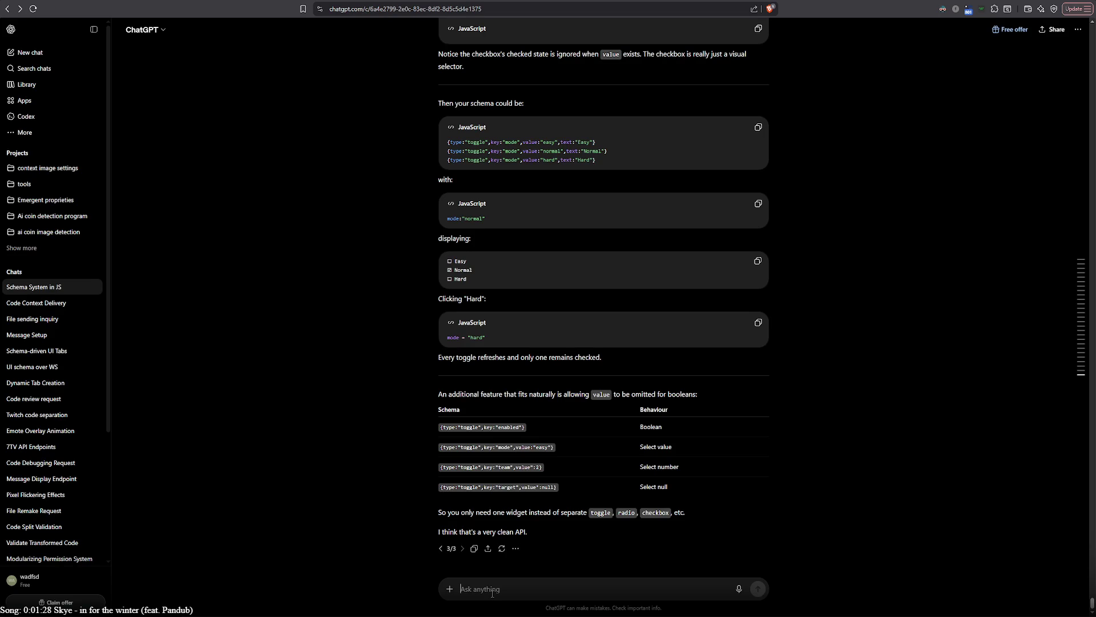
{"action": "type", "text": "i tryed doin"}
{"action": "type", "text": "g this but the t"}
{"action": "type", "text": "ext is not"}
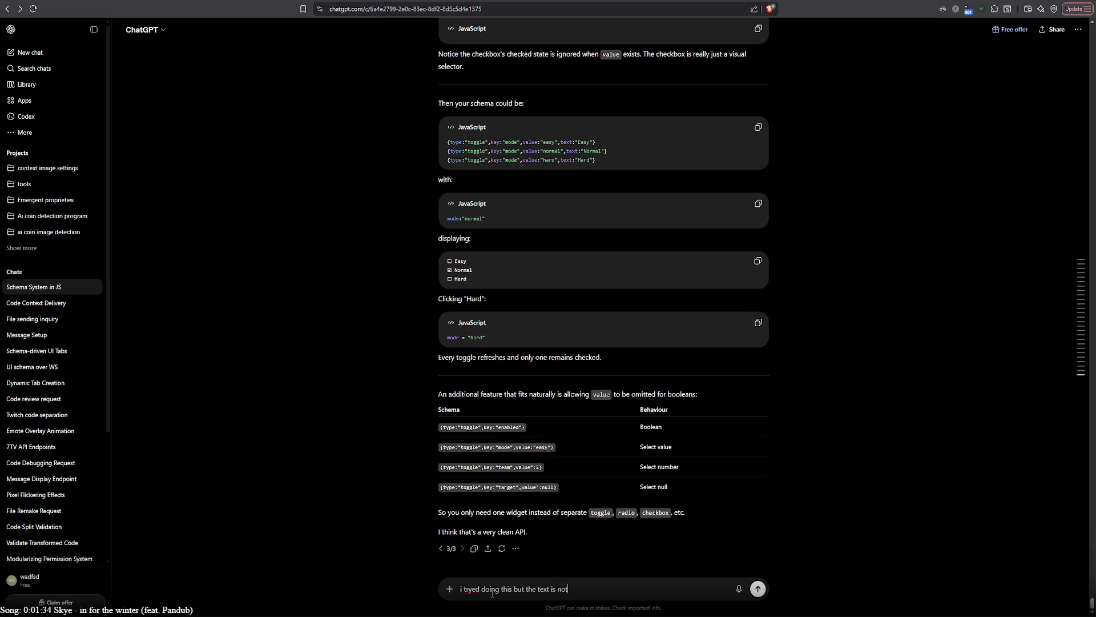
{"action": "type", "text": " updateing when"}
{"action": "type", "text": " the toggle cha"}
{"action": "type", "text": "nges?"}
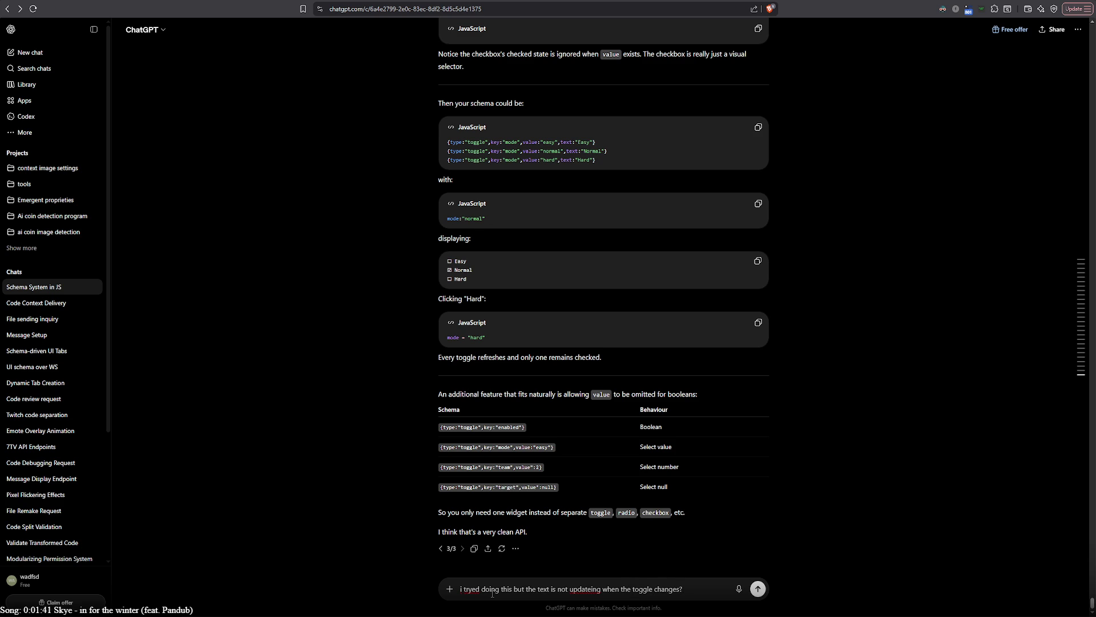
{"action": "double_click", "coordinate": [583, 589]}
{"action": "type", "text": "updating"}
{"action": "key", "text": "shift+Return"}
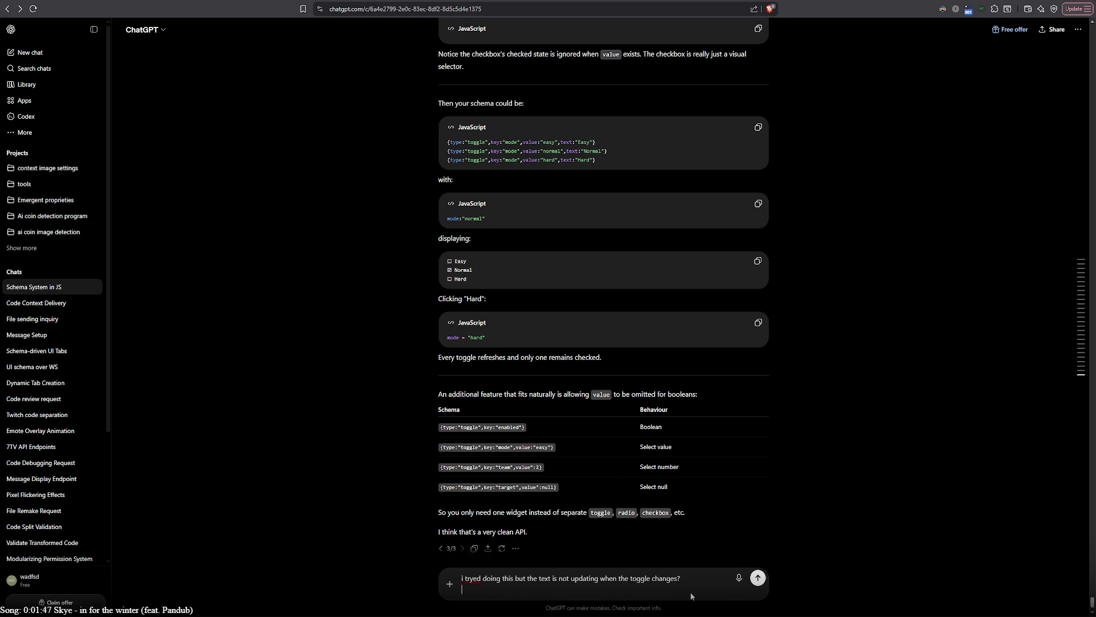
{"action": "key", "text": "ctrl+v"}
{"action": "key", "text": "Return"}
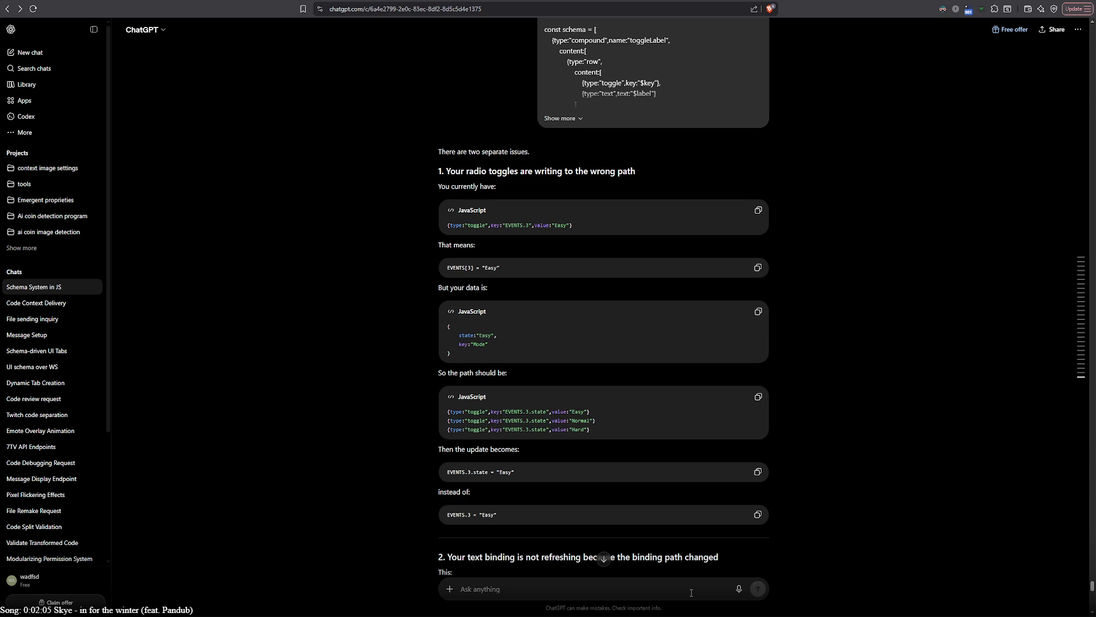
- Change the Hard toggle's key to EVENTS.3.state and paste .state onto the Normal toggle's key
{"action": "key", "text": "alt+Tab"}
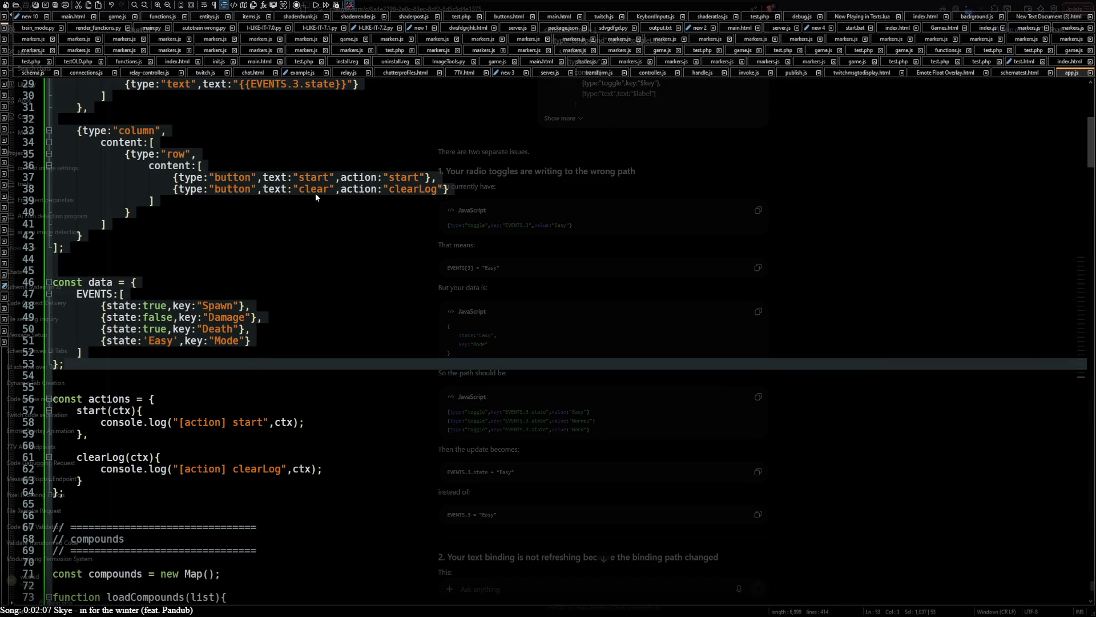
{"action": "left_click", "coordinate": [329, 214]}
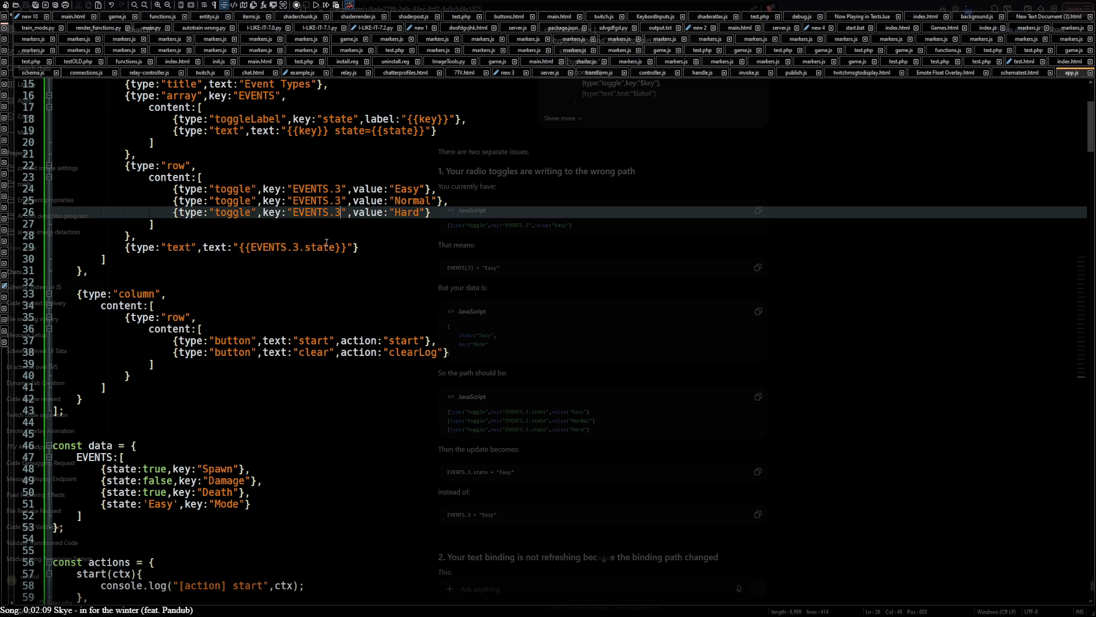
{"action": "double_click", "coordinate": [331, 247]}
{"action": "left_click", "coordinate": [336, 213]}
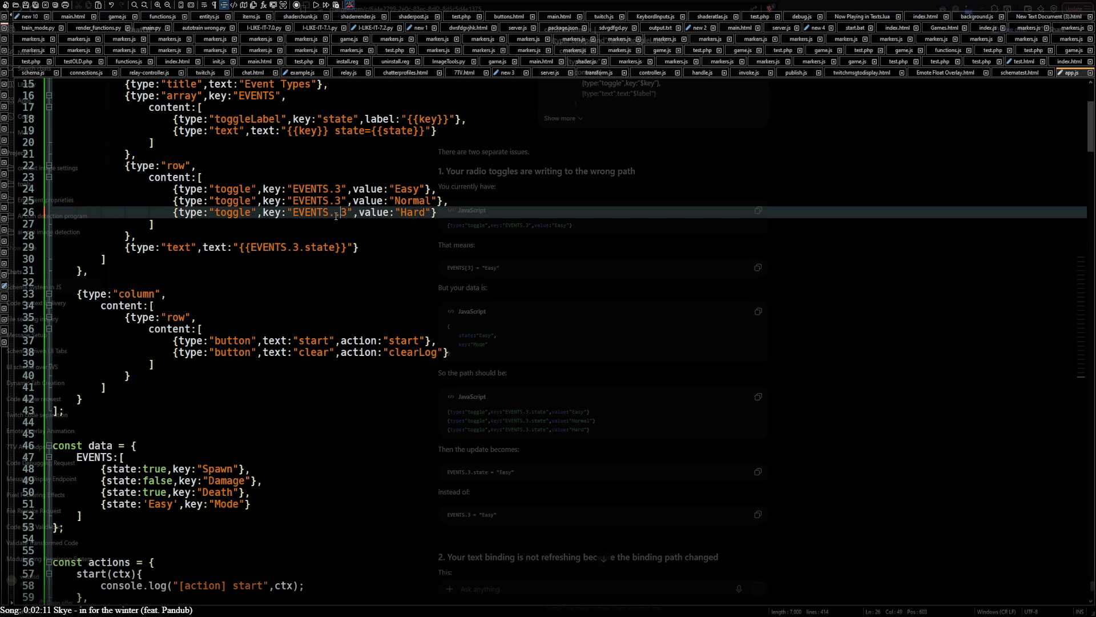
{"action": "key", "text": "BackSpace"}
{"action": "type", "text": ".state"}
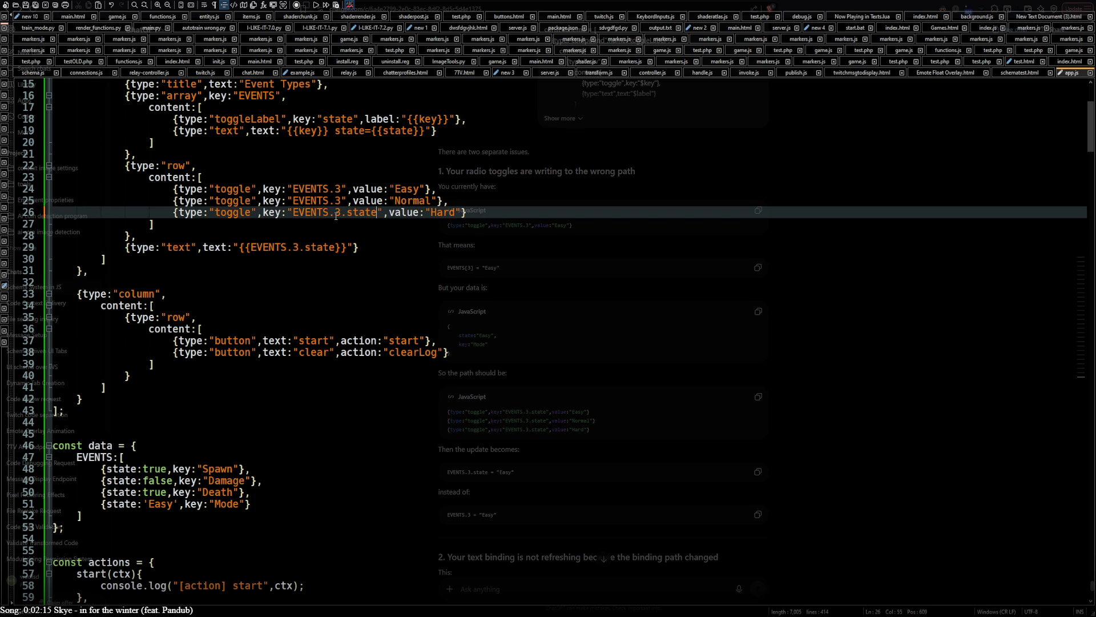
{"action": "key", "text": "shift+Left"}
{"action": "key", "text": "shift+Left"}
{"action": "key", "text": "shift+Left"}
{"action": "key", "text": "ctrl+c"}
{"action": "key", "text": "Up"}
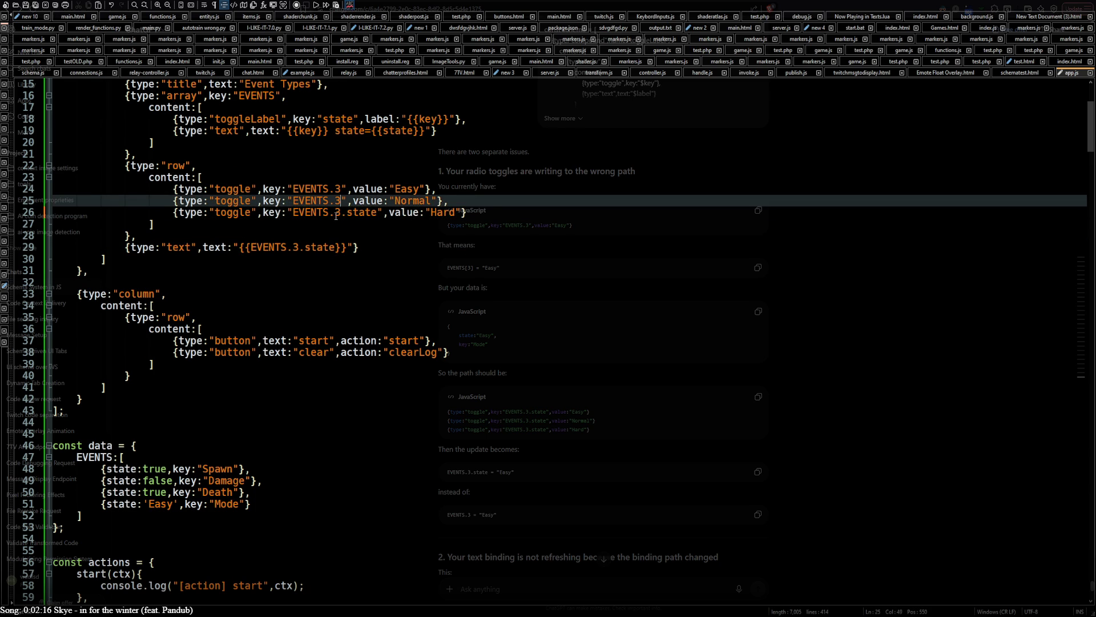
{"action": "key", "text": "ctrl+v"}
{"action": "key", "text": "Up"}
- Make the Easy toggle write EVENTS.3.state too and reload the localhost schematest page
{"action": "key", "text": "ctrl+v"}
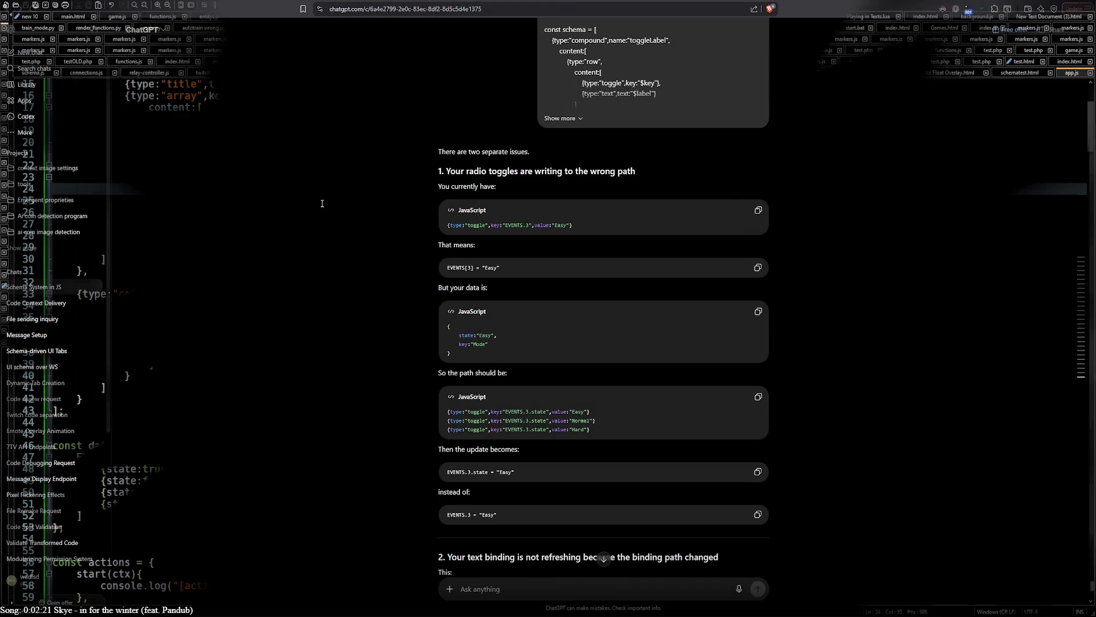
{"action": "key", "text": "ctrl+Tab"}
{"action": "key", "text": "ctrl+Tab"}
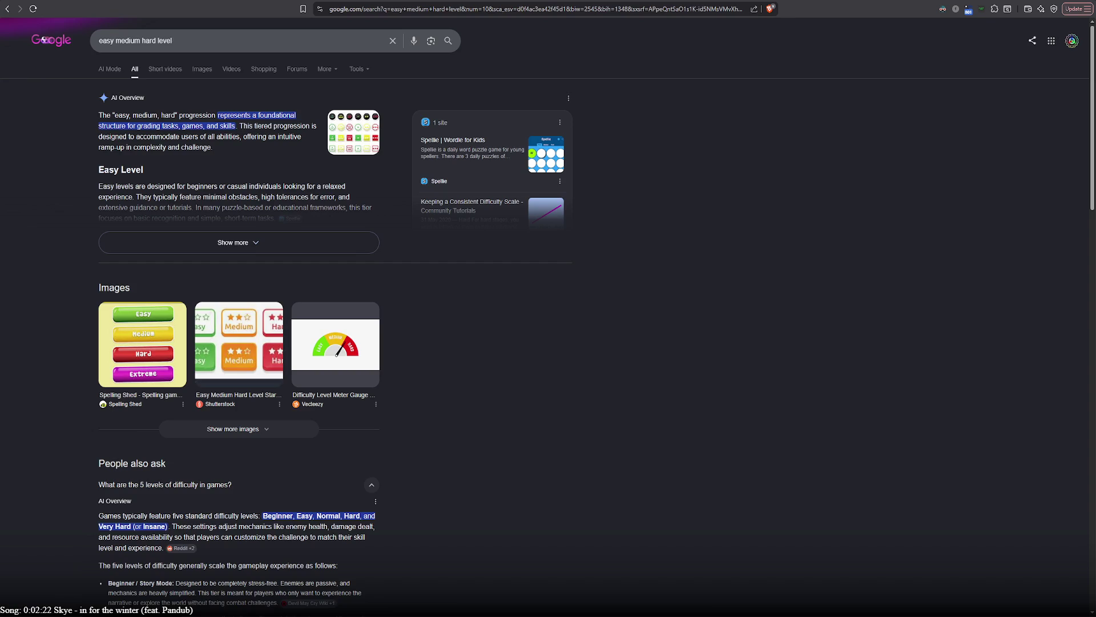
{"action": "key", "text": "ctrl+Tab"}
{"action": "key", "text": "ctrl+Tab"}
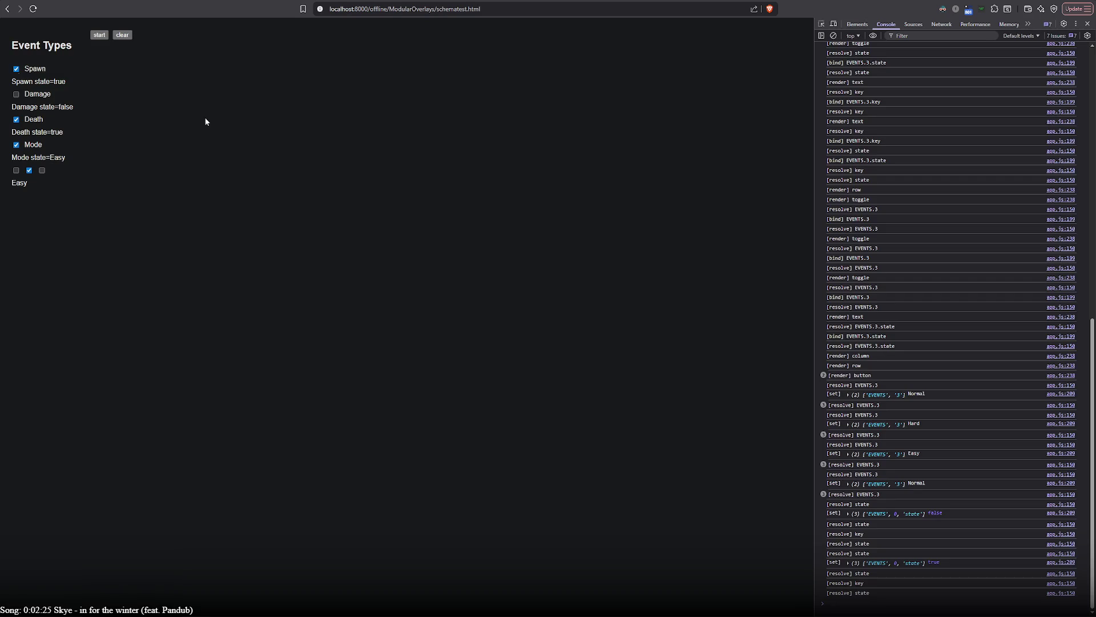
{"action": "key", "text": "F5"}
- Cycle through the Easy, Normal and Hard toggles, confirming the Mode label follows, ending on Normal
{"action": "left_click", "coordinate": [29, 171]}
{"action": "left_click", "coordinate": [42, 170]}
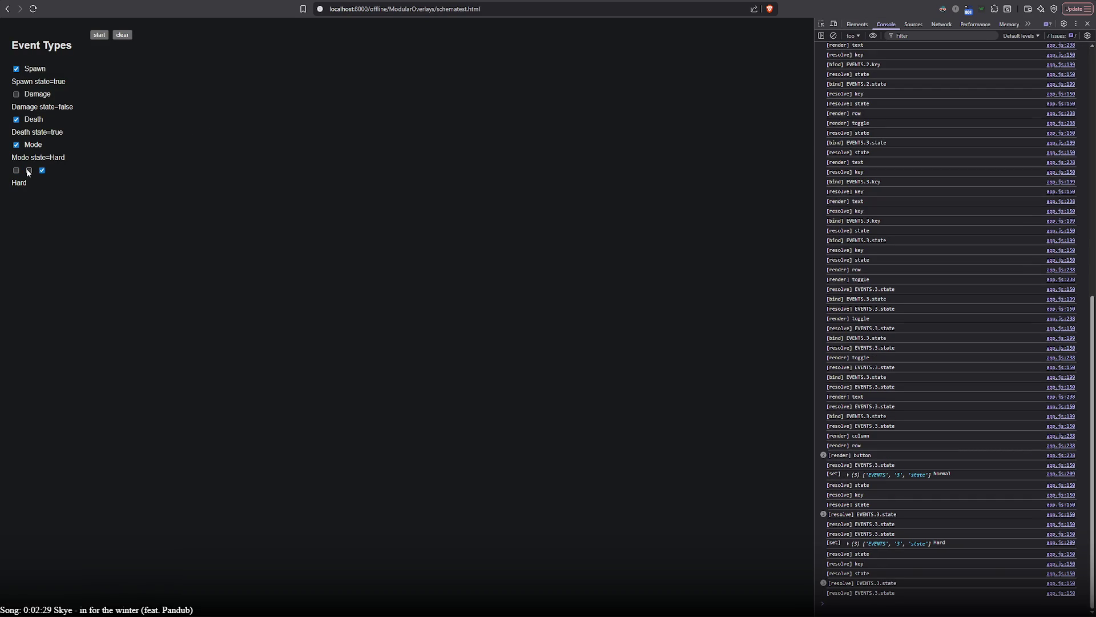
{"action": "left_click", "coordinate": [29, 170]}
{"action": "left_click_drag", "start_coordinate": [10, 160], "coordinate": [95, 153]}
{"action": "left_click", "coordinate": [94, 153]}
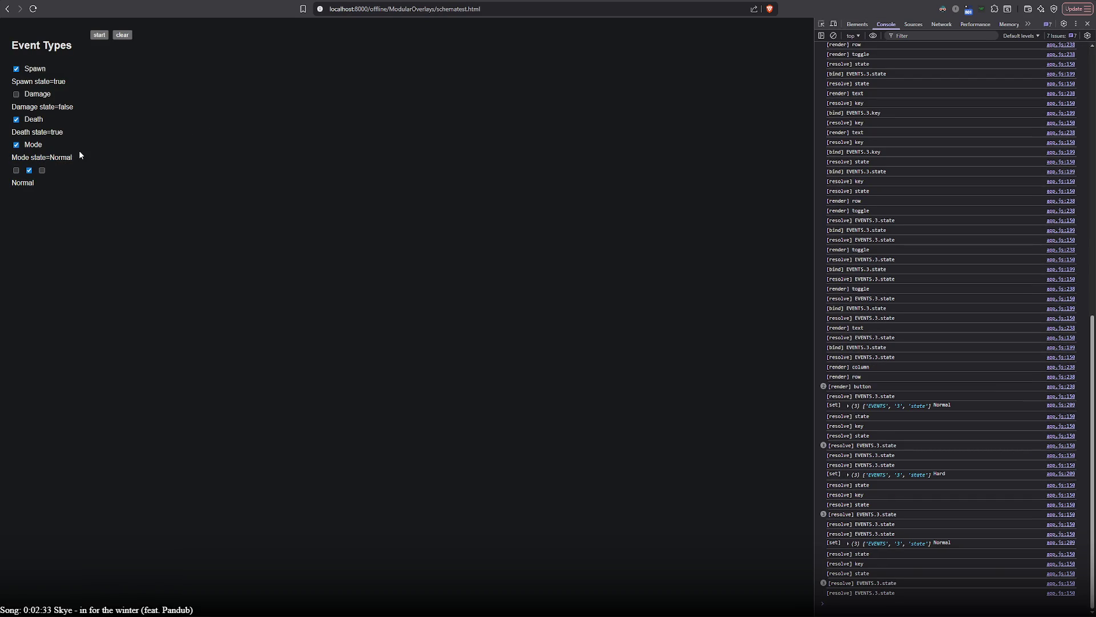
{"action": "left_click_drag", "start_coordinate": [12, 157], "coordinate": [74, 158]}
{"action": "left_click", "coordinate": [16, 170]}
{"action": "left_click", "coordinate": [29, 170]}
{"action": "left_click", "coordinate": [40, 170]}
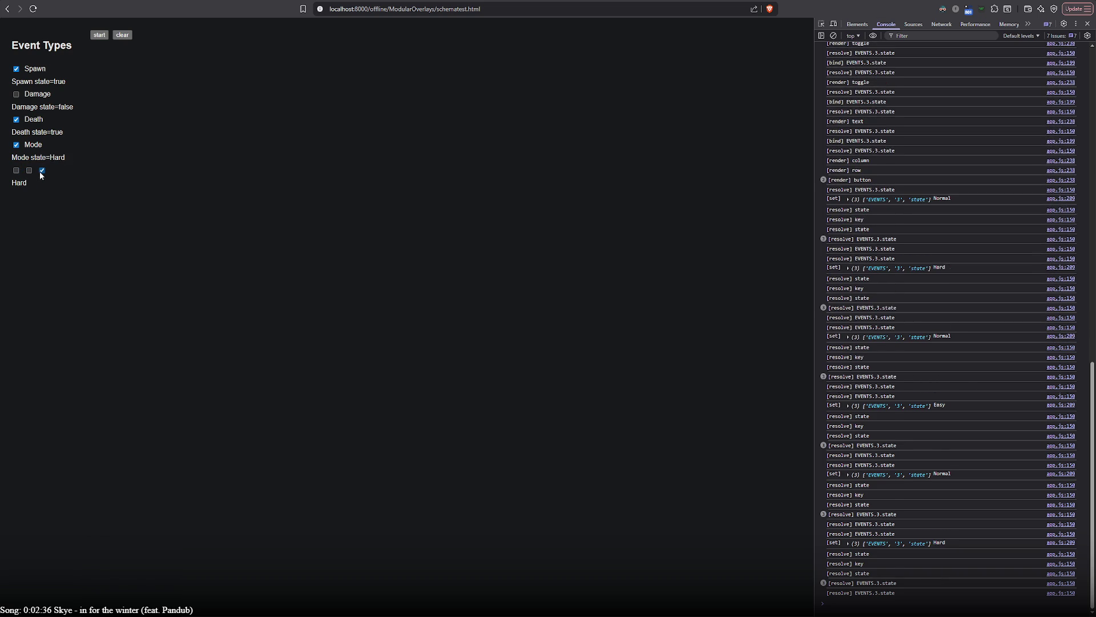
{"action": "left_click", "coordinate": [30, 169]}
{"action": "key", "text": "alt+Tab"}
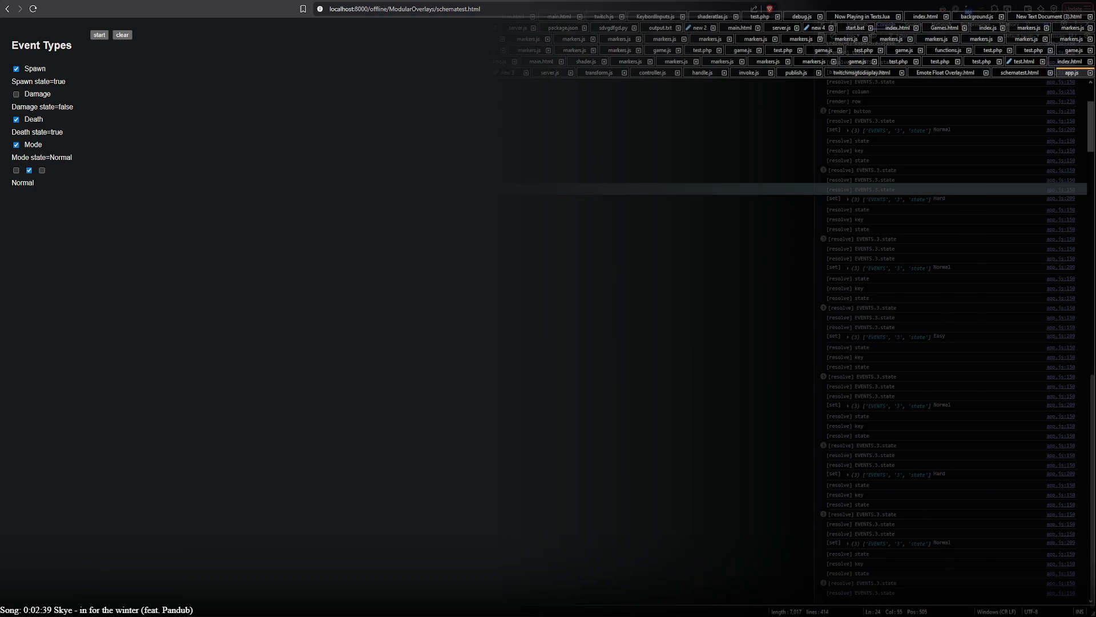
- Comment out the line 29 label with Ctrl+Q, save, and test the difficulty toggles again
{"action": "scroll", "coordinate": [98, 303], "scroll_direction": "up", "scroll_amount": 2}
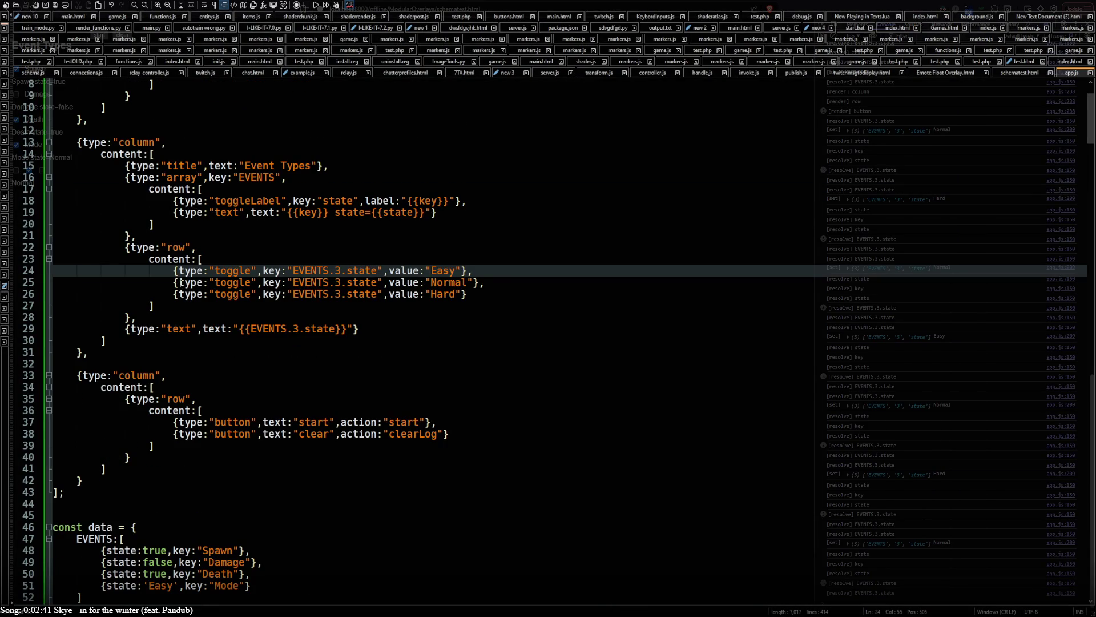
{"action": "scroll", "coordinate": [200, 264], "scroll_direction": "up", "scroll_amount": 3}
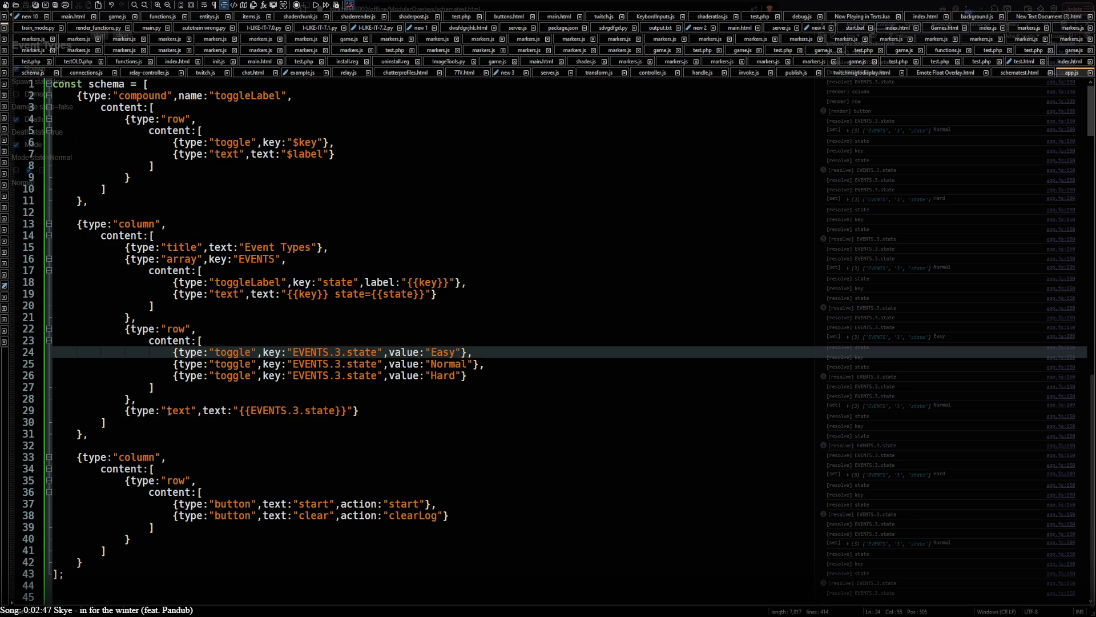
{"action": "left_click", "coordinate": [120, 411]}
{"action": "key", "text": "ctrl+q"}
{"action": "key", "text": "ctrl+s"}
{"action": "key", "text": "alt+Tab"}
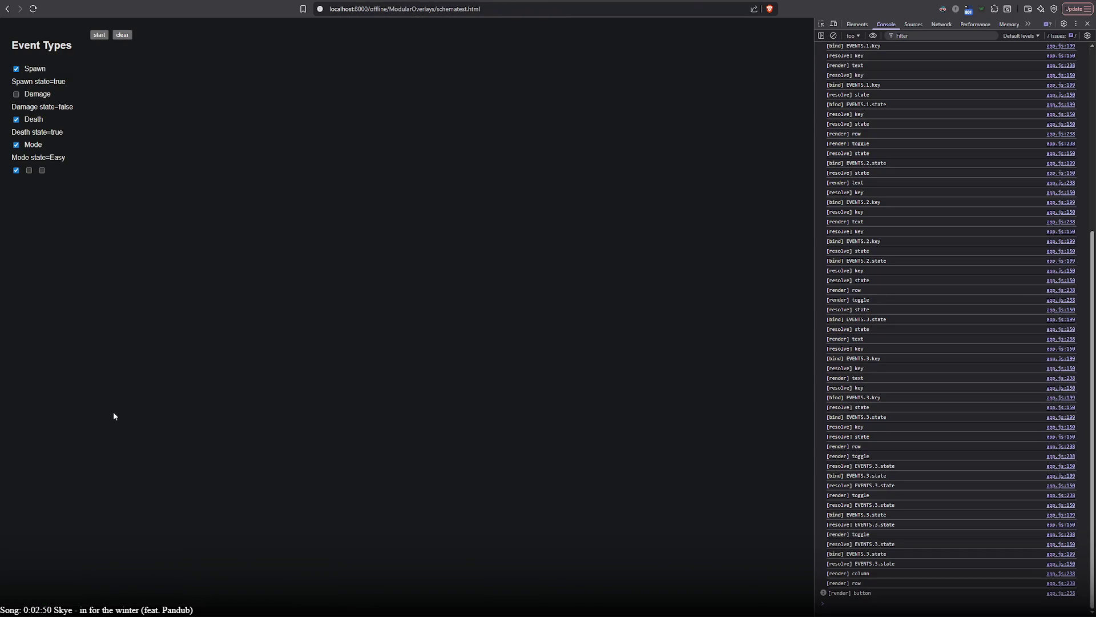
{"action": "left_click", "coordinate": [31, 171]}
{"action": "left_click", "coordinate": [42, 172]}
{"action": "left_click", "coordinate": [16, 170]}
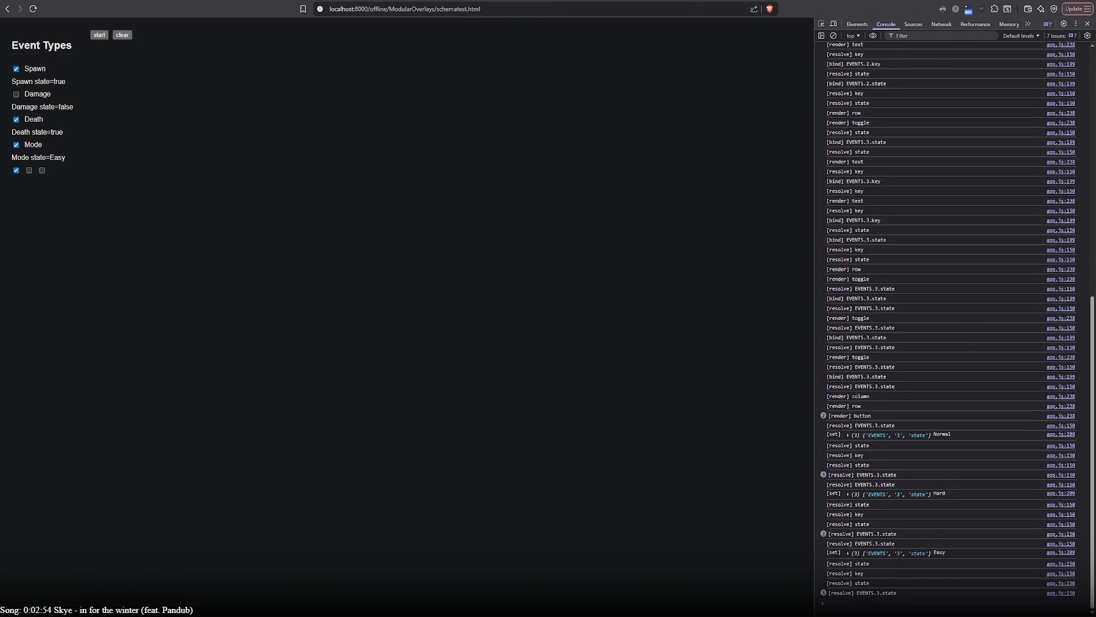
{"action": "key", "text": "alt+Tab"}
- Delete the Easy/Normal/Hard toggle row block on lines 22–28 and save
{"action": "left_click_drag", "start_coordinate": [116, 324], "coordinate": [151, 402]}
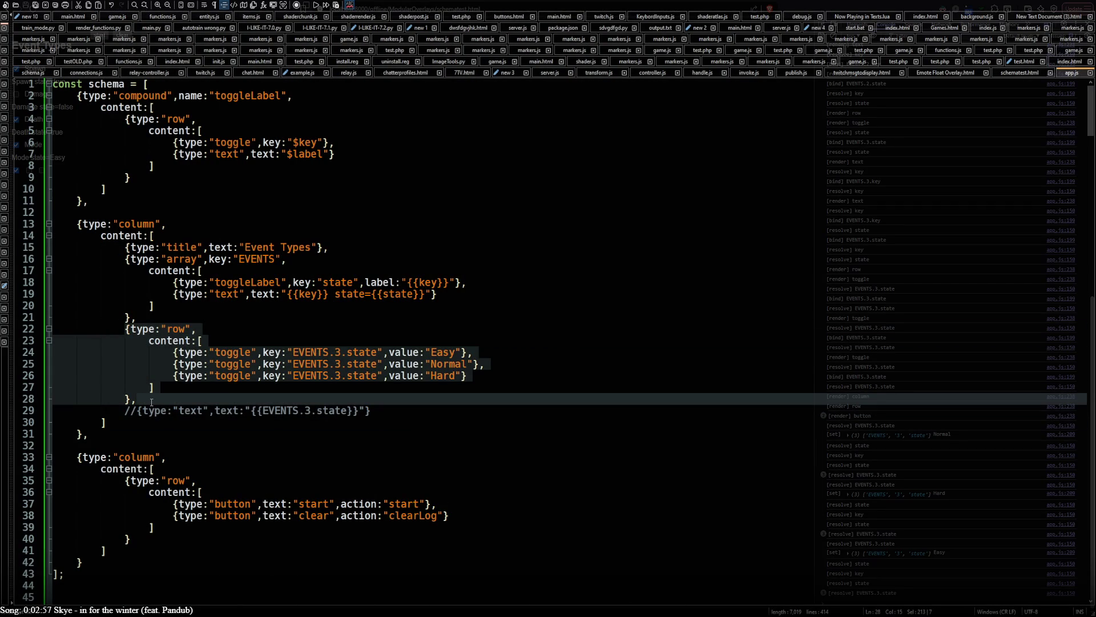
{"action": "key", "text": "Delete"}
{"action": "key", "text": "ctrl+s"}
{"action": "key", "text": "alt+Tab"}
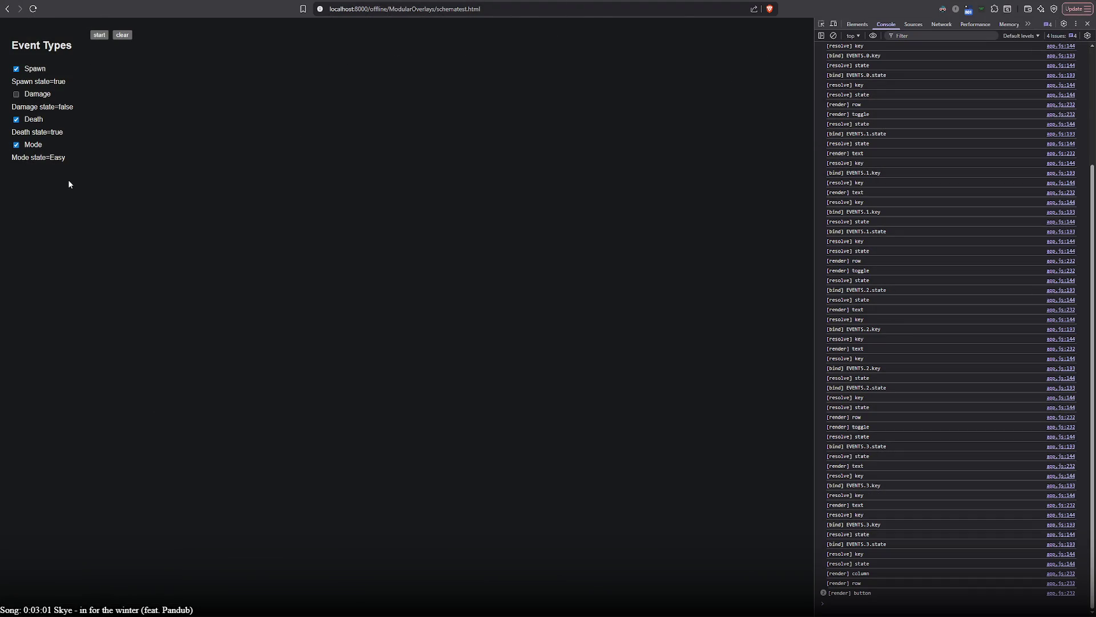
- Toggle the Mode checkbox off and on so the test page reads Mode state=true
{"action": "key", "text": "alt+Tab"}
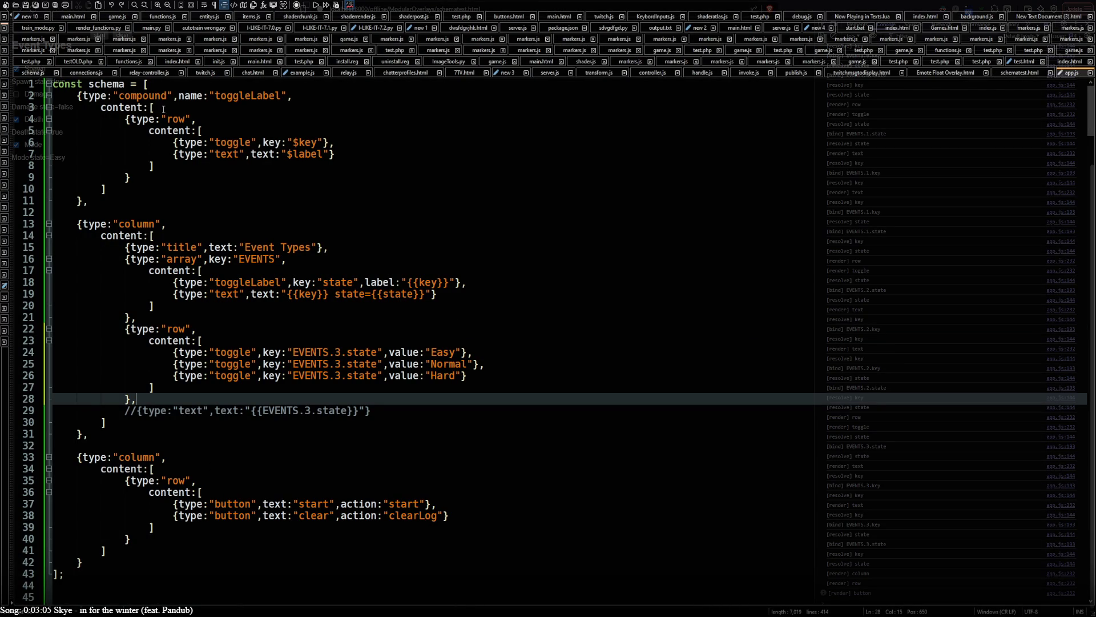
{"action": "scroll", "coordinate": [198, 361], "scroll_direction": "down", "scroll_amount": 9}
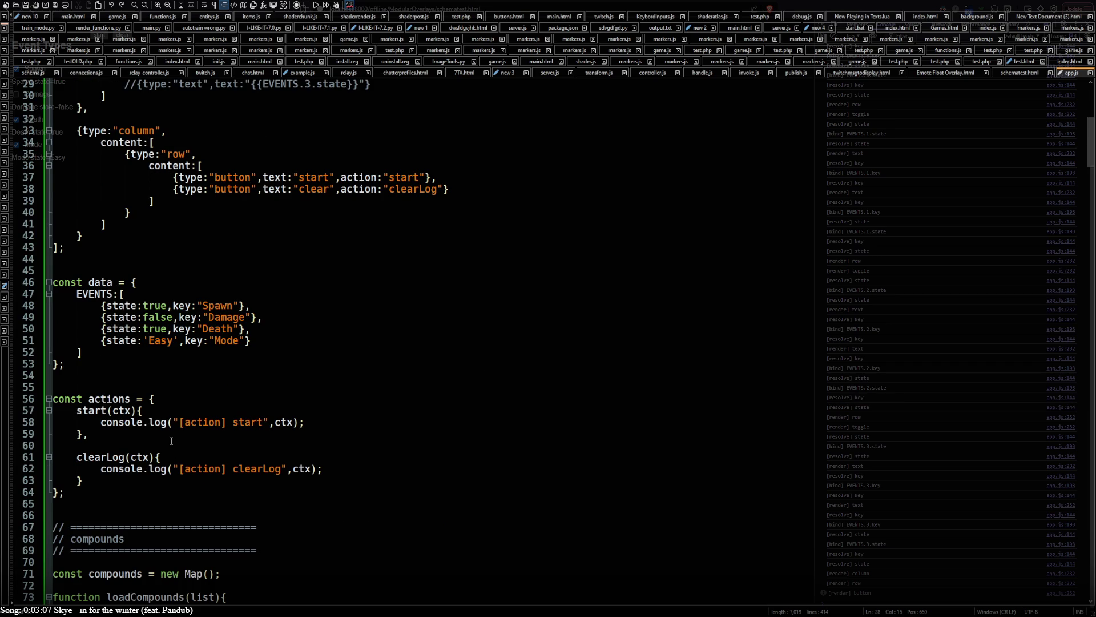
{"action": "scroll", "coordinate": [172, 441], "scroll_direction": "up", "scroll_amount": 7}
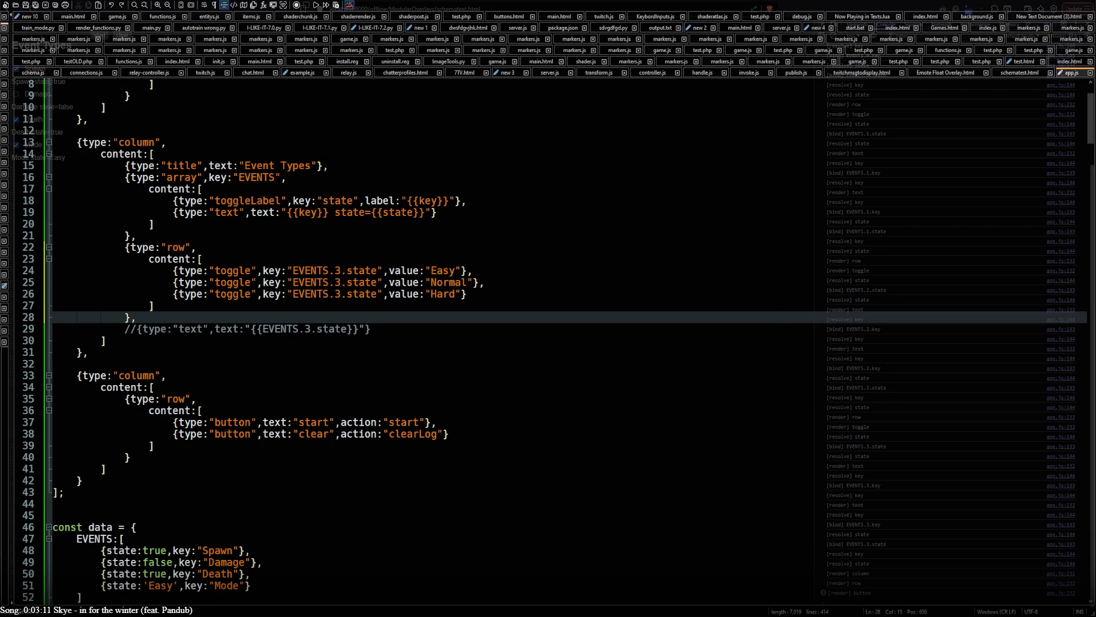
{"action": "key", "text": "alt+Tab"}
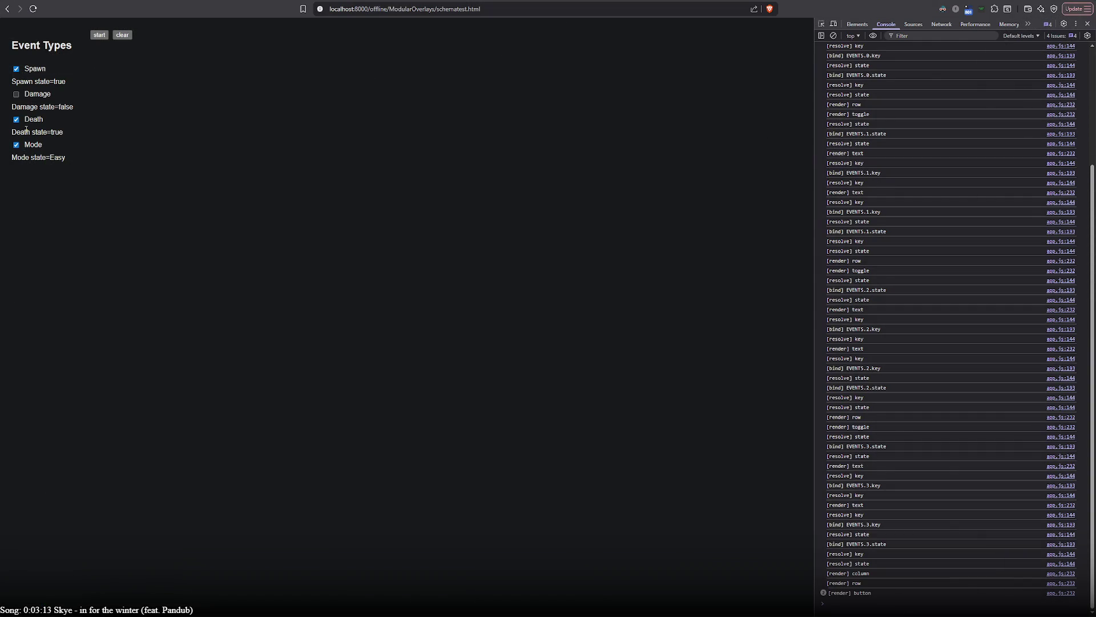
{"action": "triple_click", "coordinate": [16, 146]}
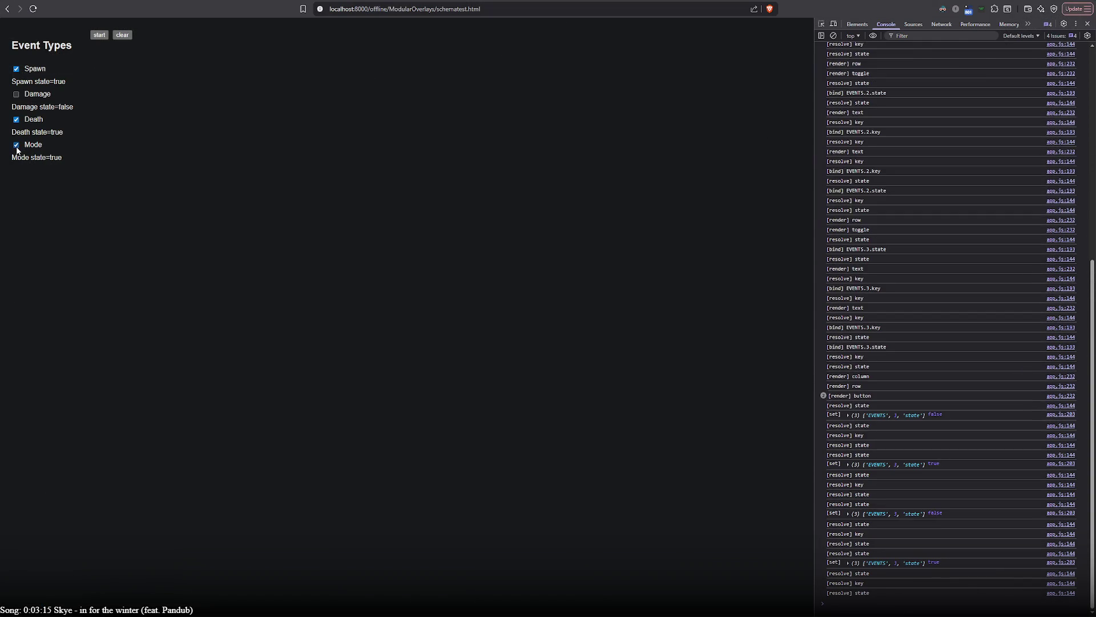
{"action": "left_click", "coordinate": [16, 146]}
{"action": "key", "text": "alt+Tab"}
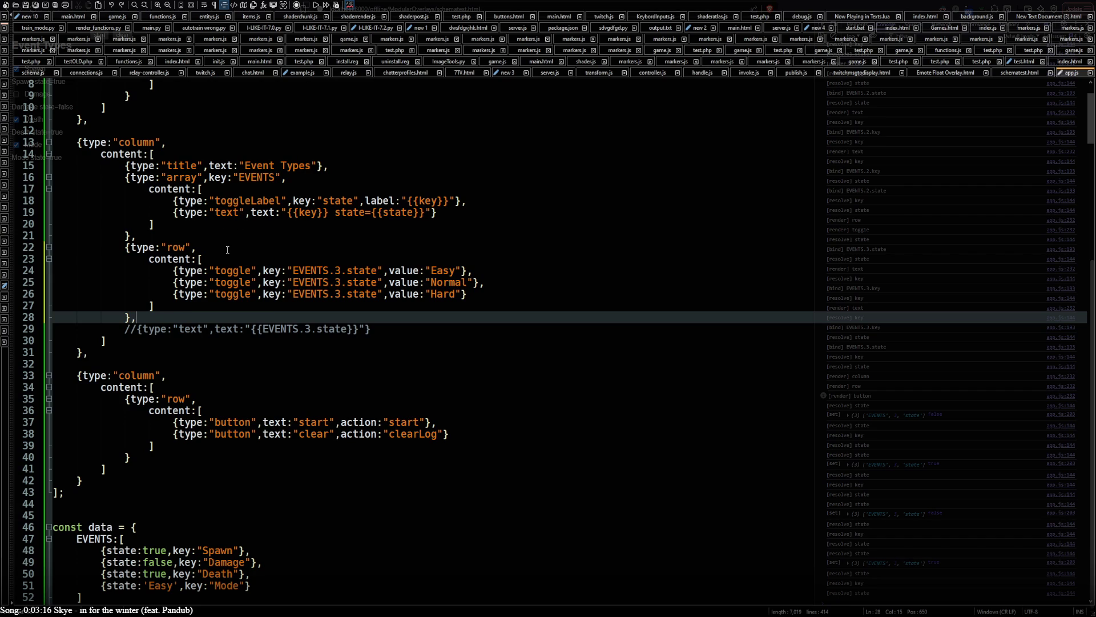
- Uncomment the EVENTS.3.state label line and restore the toggle row with undo and redo
{"action": "key", "text": "Down"}
{"action": "key", "text": "ctrl+q"}
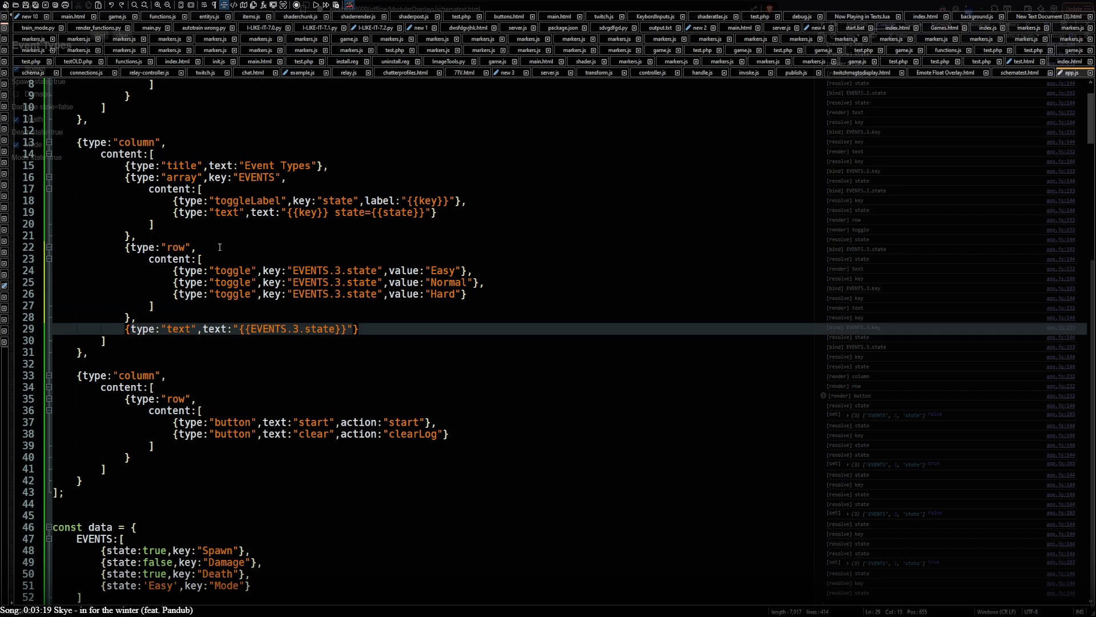
{"action": "key", "text": "ctrl+z"}
{"action": "key", "text": "ctrl+z"}
{"action": "key", "text": "ctrl+y"}
{"action": "key", "text": "ctrl+y"}
{"action": "key", "text": "ctrl+y"}
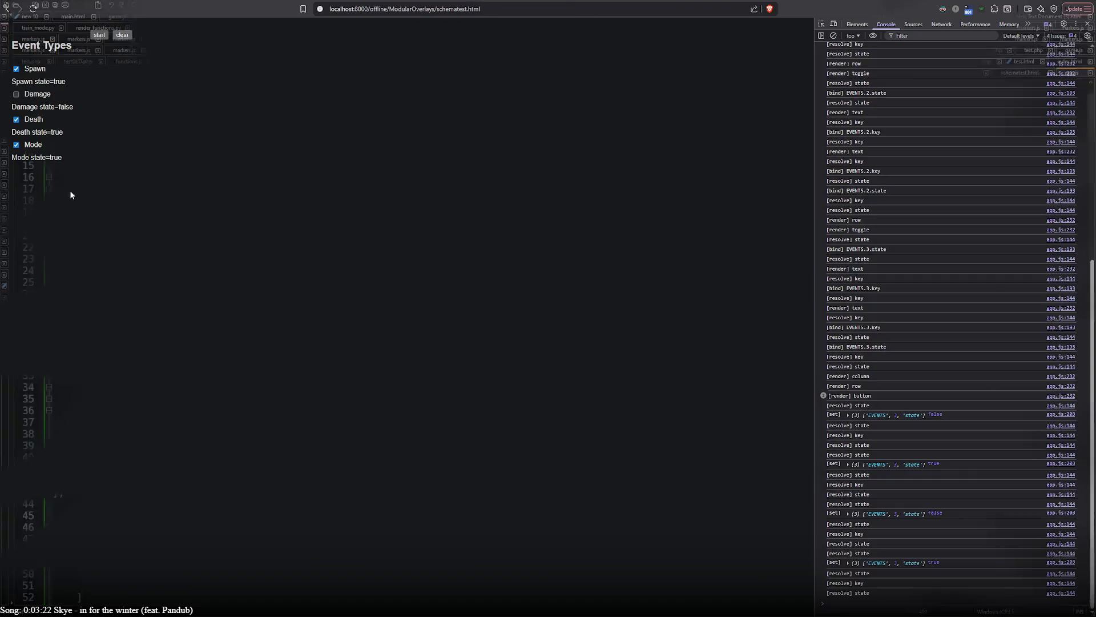
- Save app.js, then toggle the Mode checkbox off and on in the reloaded Brave page
{"action": "key", "text": "ctrl+s"}
{"action": "key", "text": "alt+Tab"}
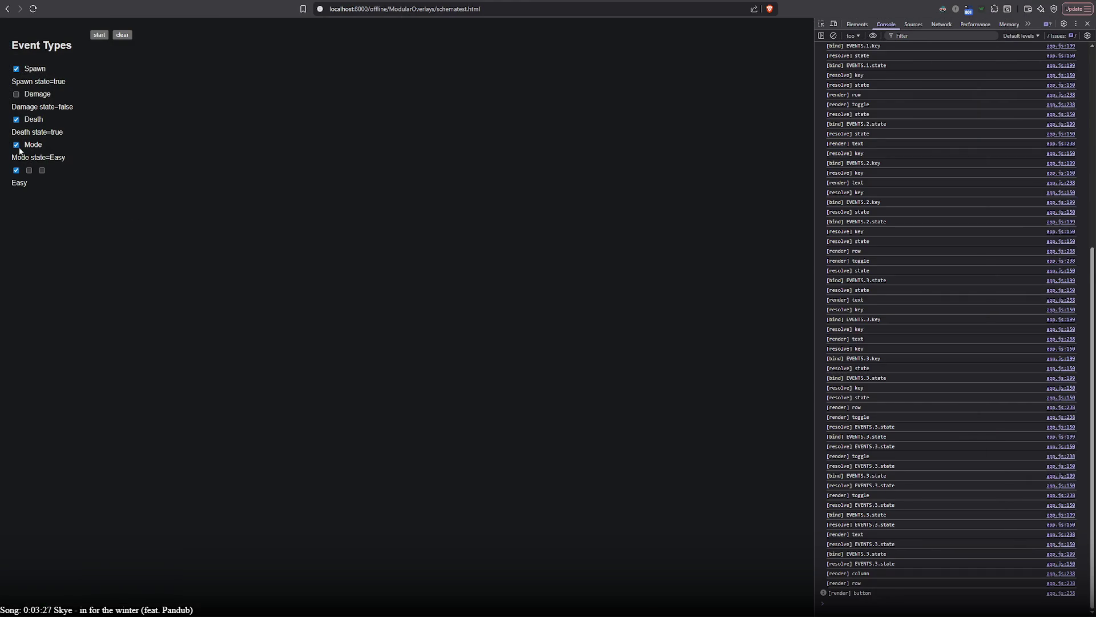
{"action": "left_click", "coordinate": [17, 146]}
{"action": "left_click", "coordinate": [16, 145]}
{"action": "double_click", "coordinate": [17, 145]}
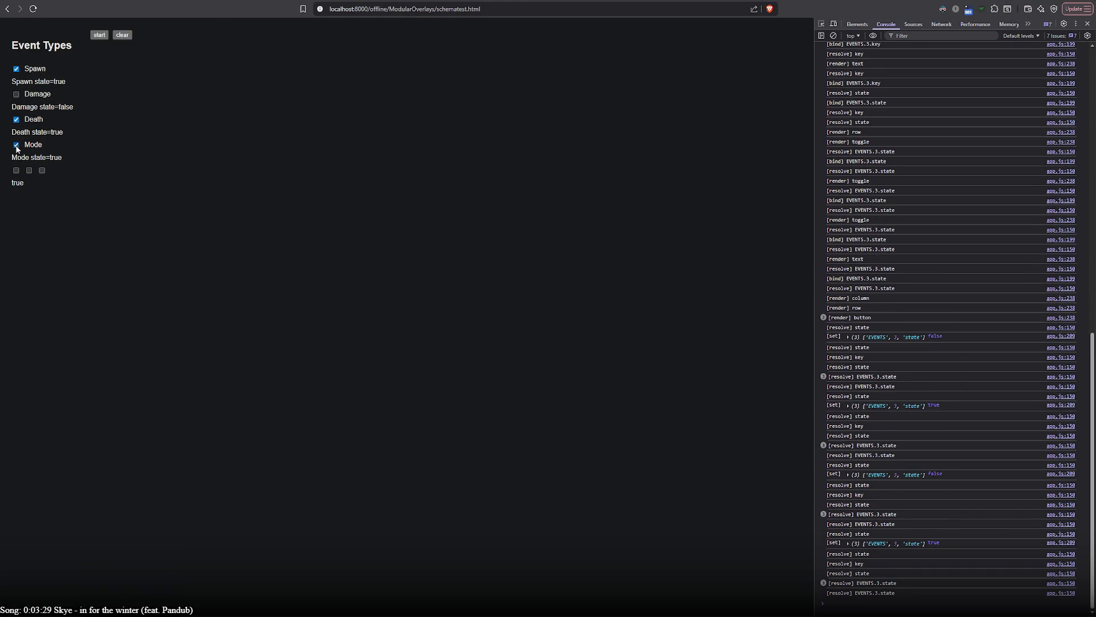
- Cycle the Easy, Normal and Hard toggles, ending on Hard so the label reads 'Mode state=Hard'
{"action": "left_click", "coordinate": [29, 170]}
{"action": "left_click", "coordinate": [42, 171]}
{"action": "left_click", "coordinate": [16, 170]}
{"action": "left_click", "coordinate": [29, 170]}
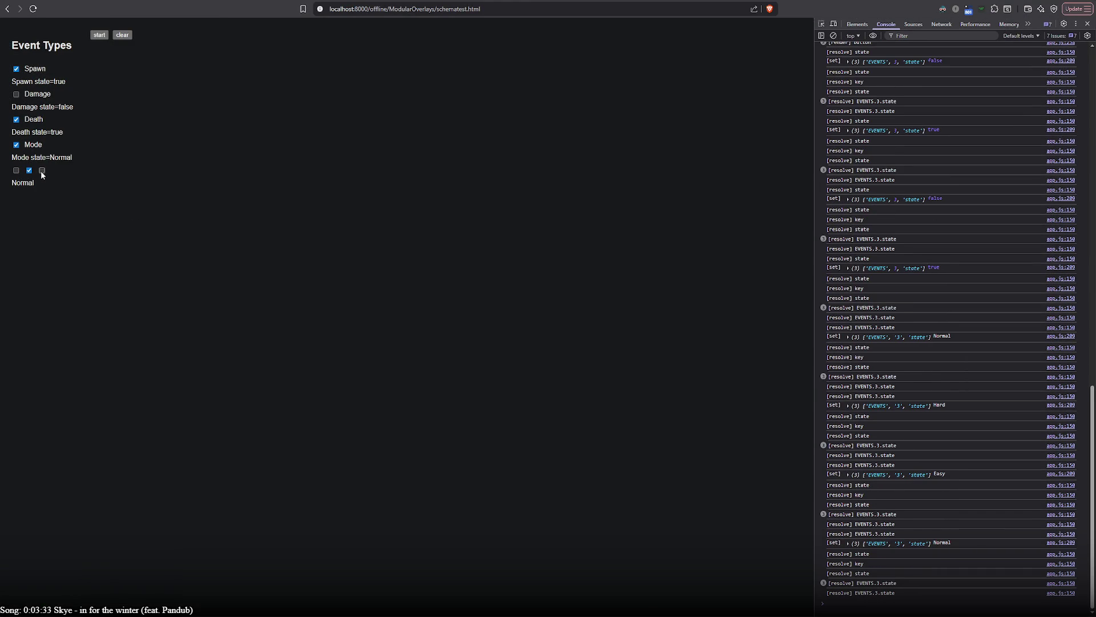
{"action": "left_click", "coordinate": [42, 171]}
{"action": "left_click", "coordinate": [16, 170]}
{"action": "left_click", "coordinate": [30, 170]}
{"action": "left_click", "coordinate": [40, 171]}
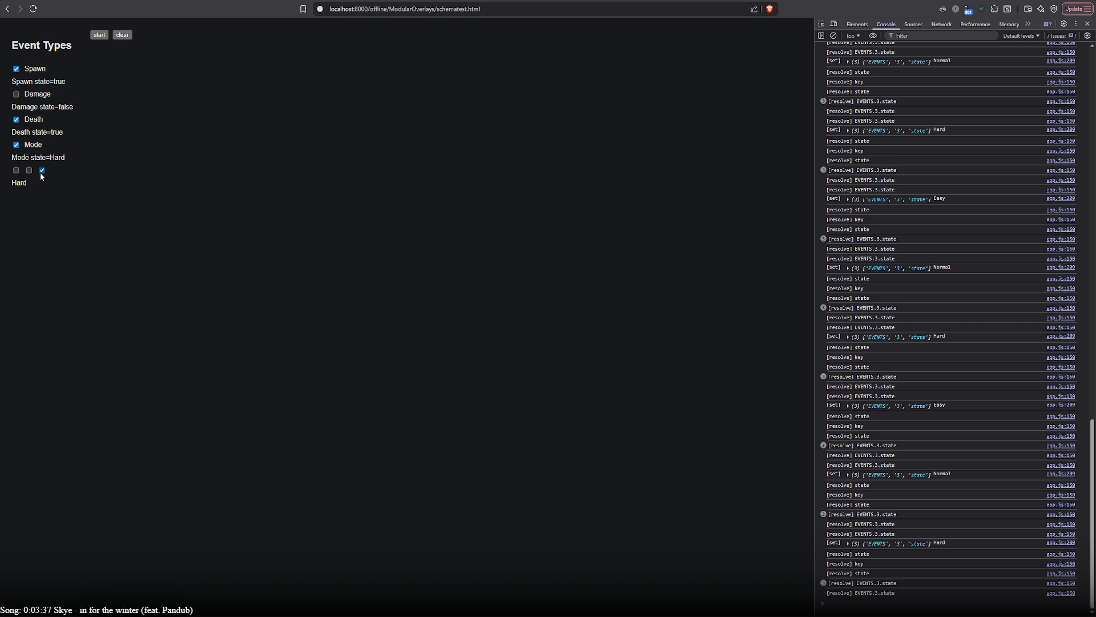